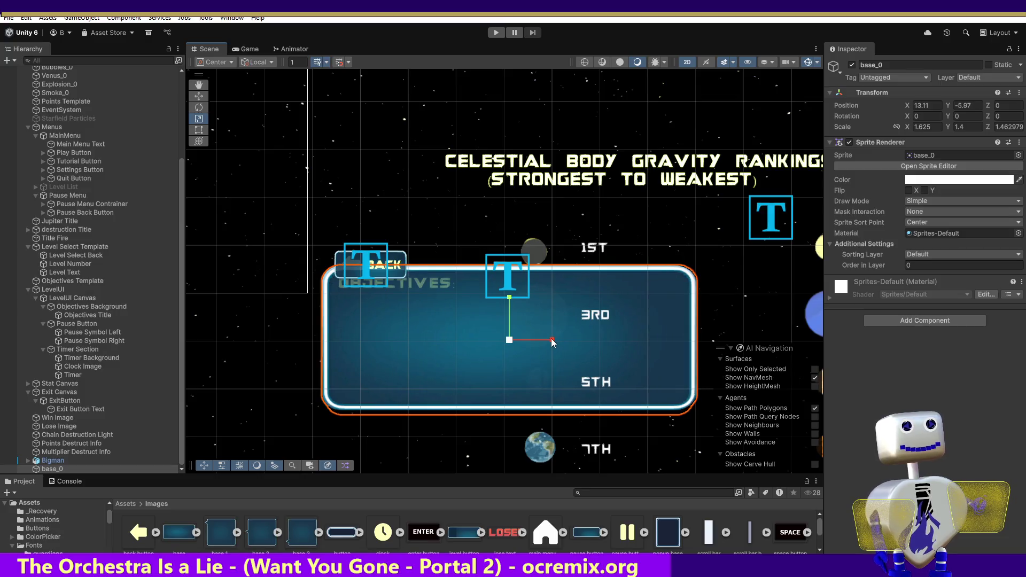
# Try squashing and shifting base_0, undo the height change back to 1.4, and enter Scale X 1.62.
pyautogui.moveTo(507, 298); pyautogui.dragTo(508, 301)
pyautogui.click(197, 98)
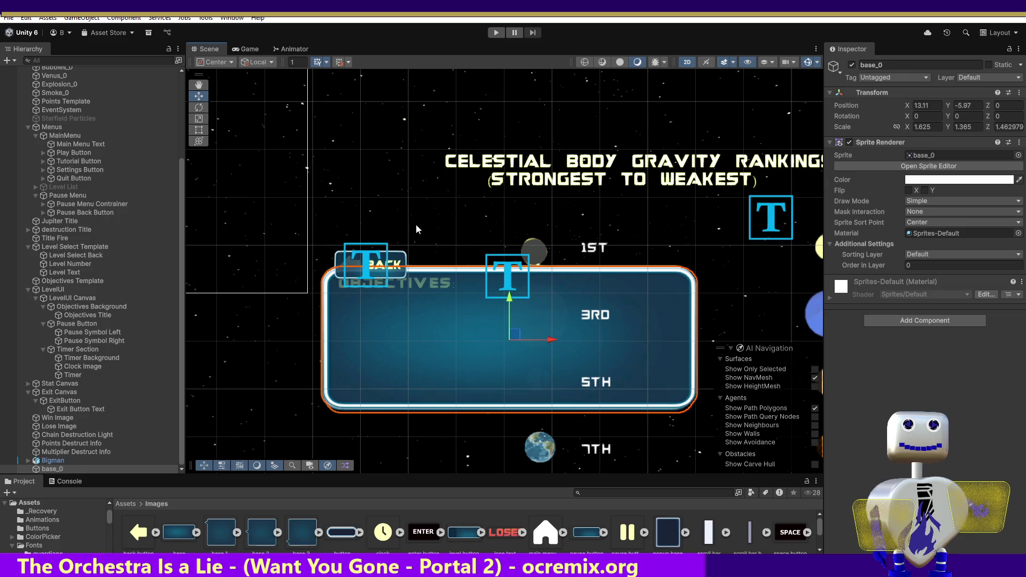
pyautogui.moveTo(511, 336); pyautogui.dragTo(514, 337)
pyautogui.hotkey('ctrl', 'z')
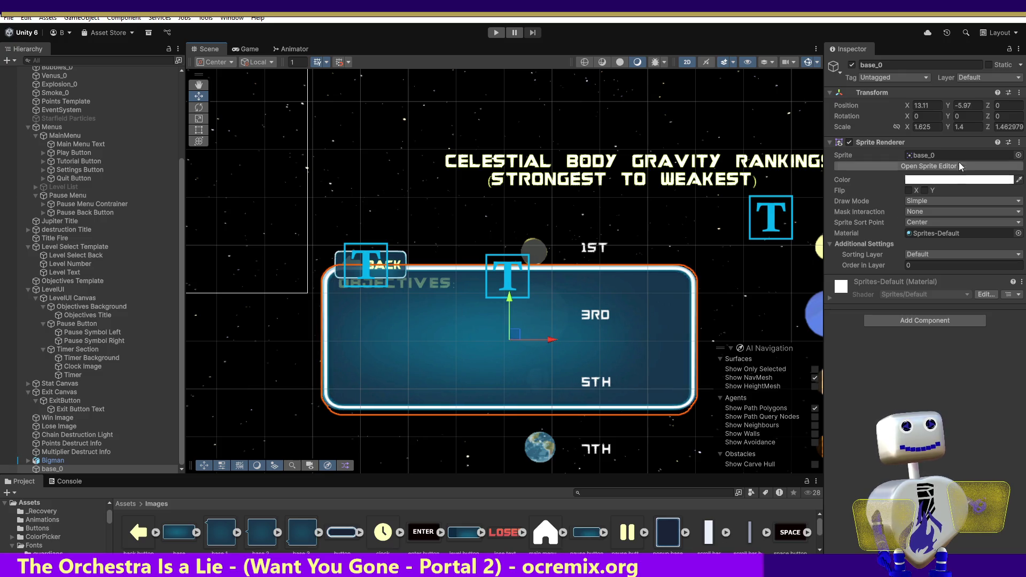
pyautogui.click(933, 126)
pyautogui.write('1.62')
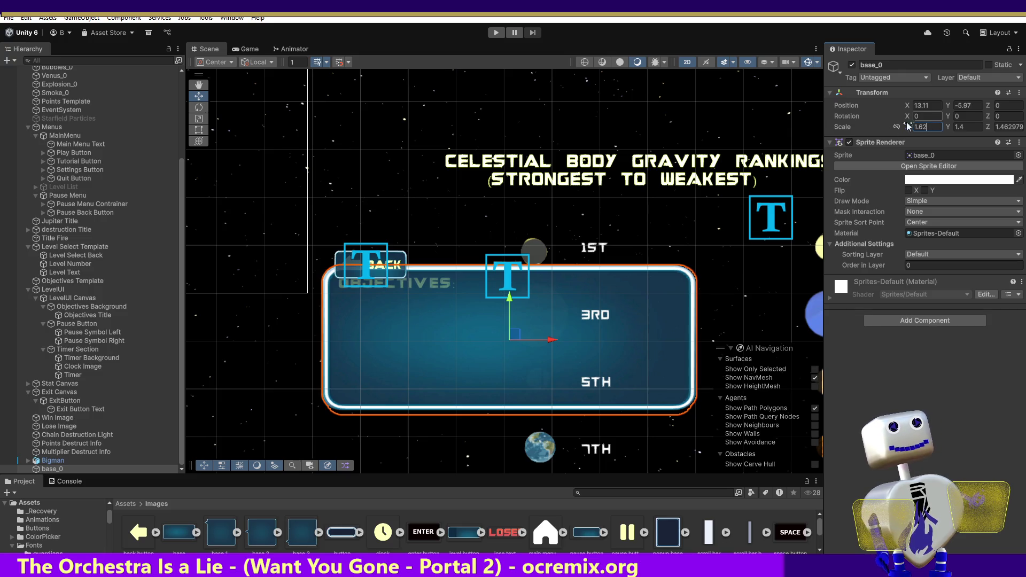
# Undo a leftward shift and correct base_0's Scale X to 1.6.
pyautogui.moveTo(556, 339); pyautogui.dragTo(550, 340)
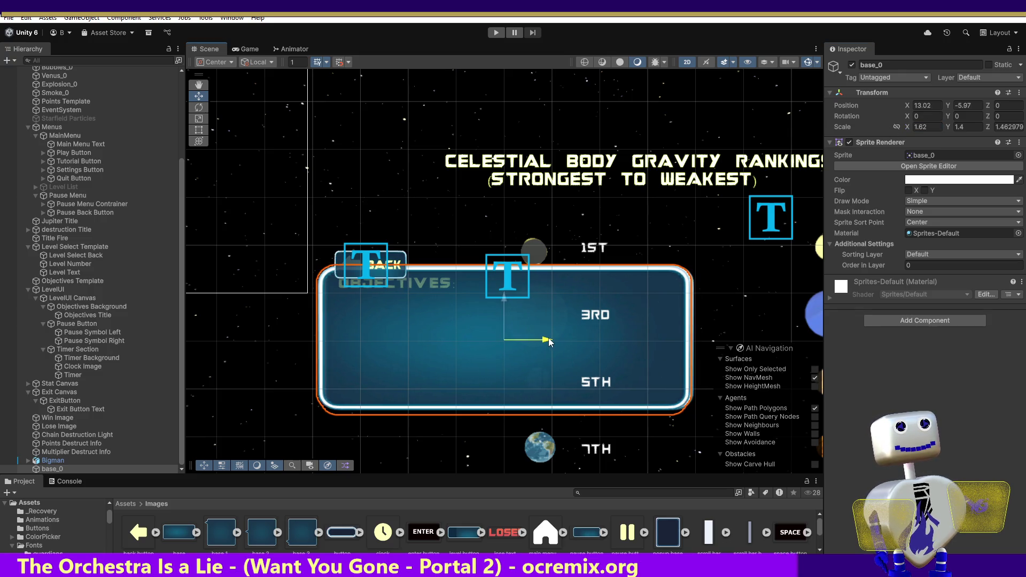
pyautogui.hotkey('ctrl', 'z')
pyautogui.click(930, 126)
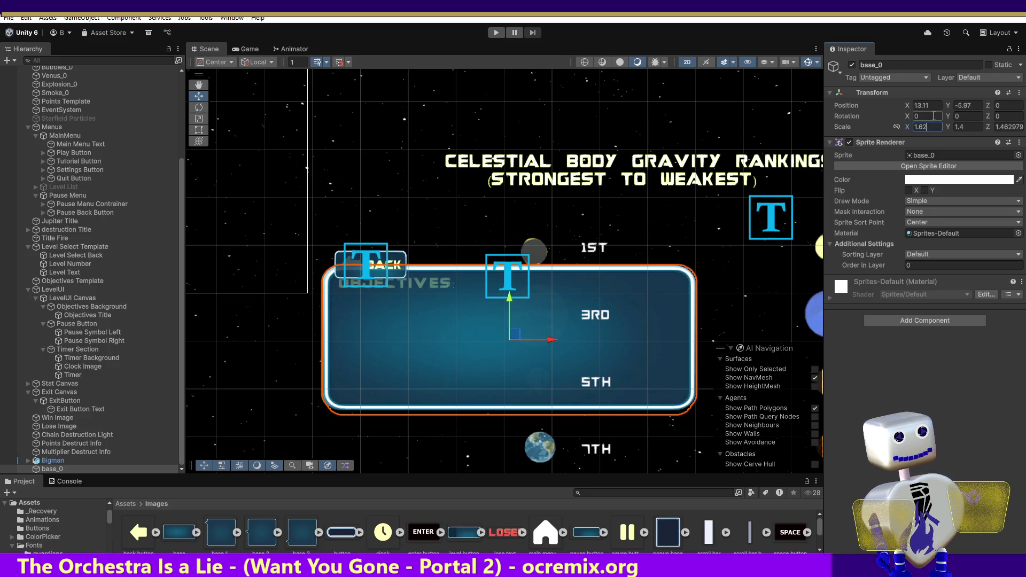
pyautogui.press('BackSpace')
pyautogui.write('15')
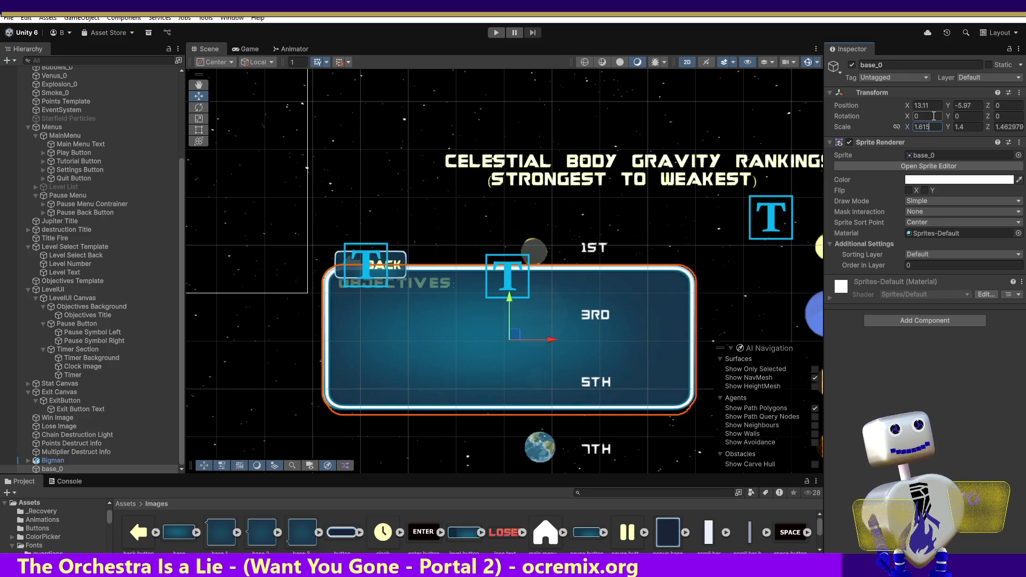
pyautogui.press('BackSpace')
pyautogui.press('BackSpace')
pyautogui.write('2')
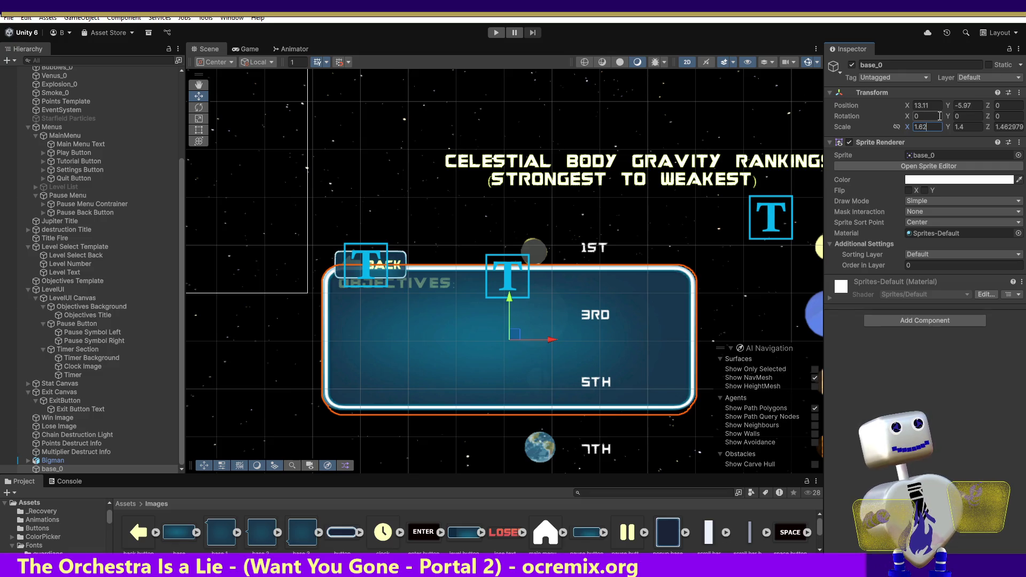
pyautogui.press('BackSpace')
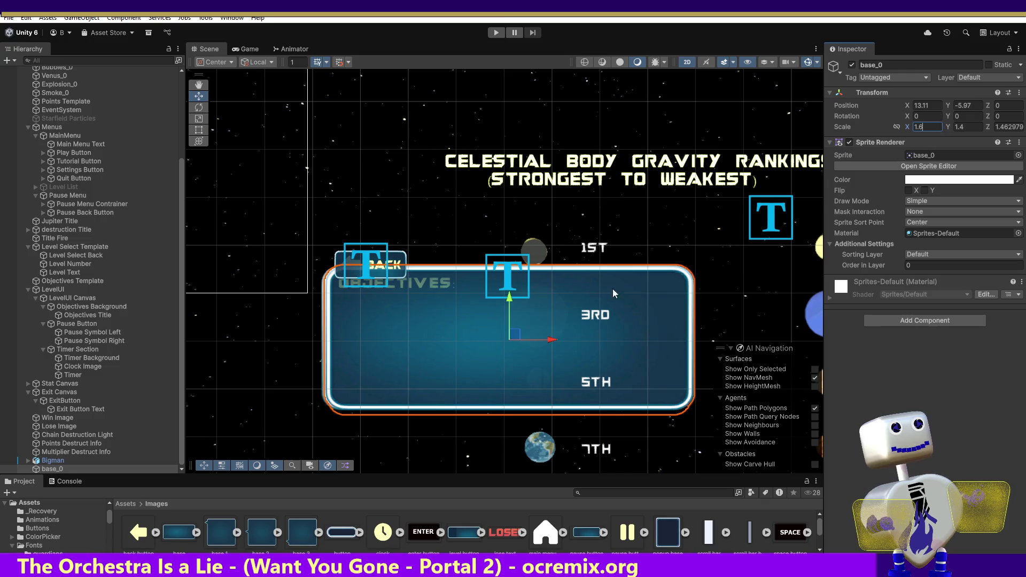
# Nudge base_0 slightly left and down to position 13.07, -5.98.
pyautogui.moveTo(549, 342); pyautogui.dragTo(550, 343)
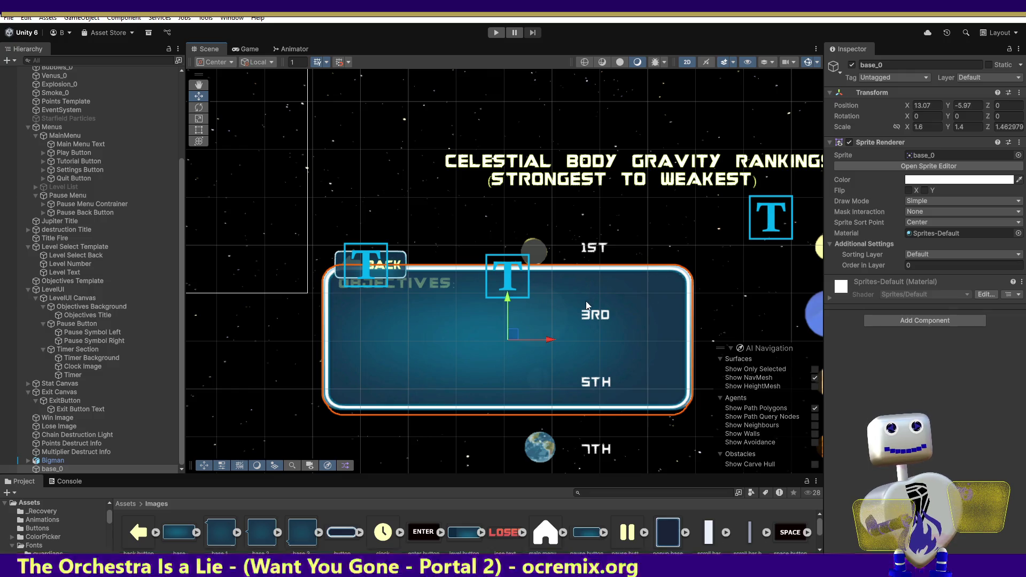
pyautogui.moveTo(508, 300); pyautogui.dragTo(508, 300)
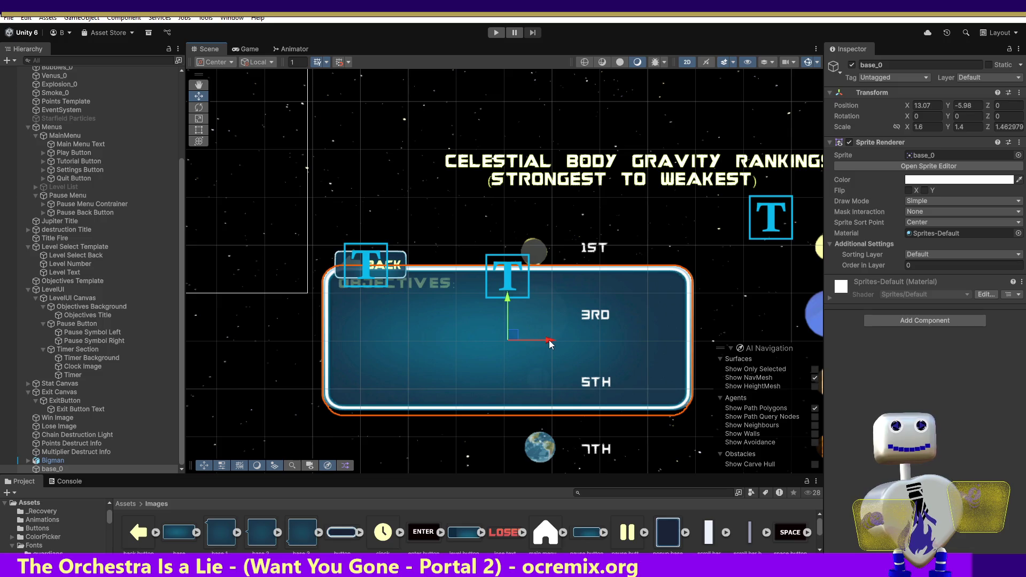
pyautogui.moveTo(553, 342); pyautogui.dragTo(550, 343)
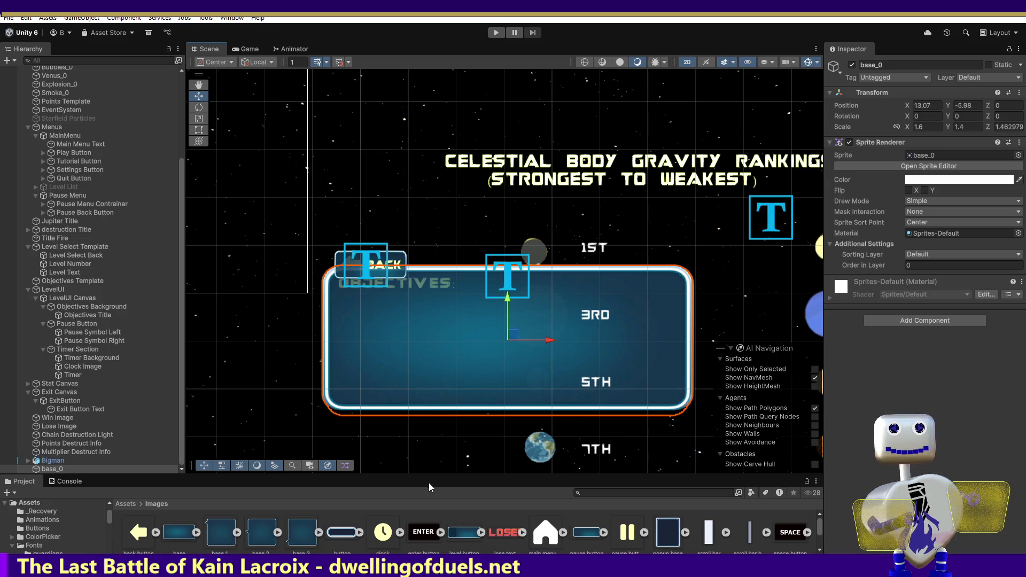
pyautogui.click(80, 298)
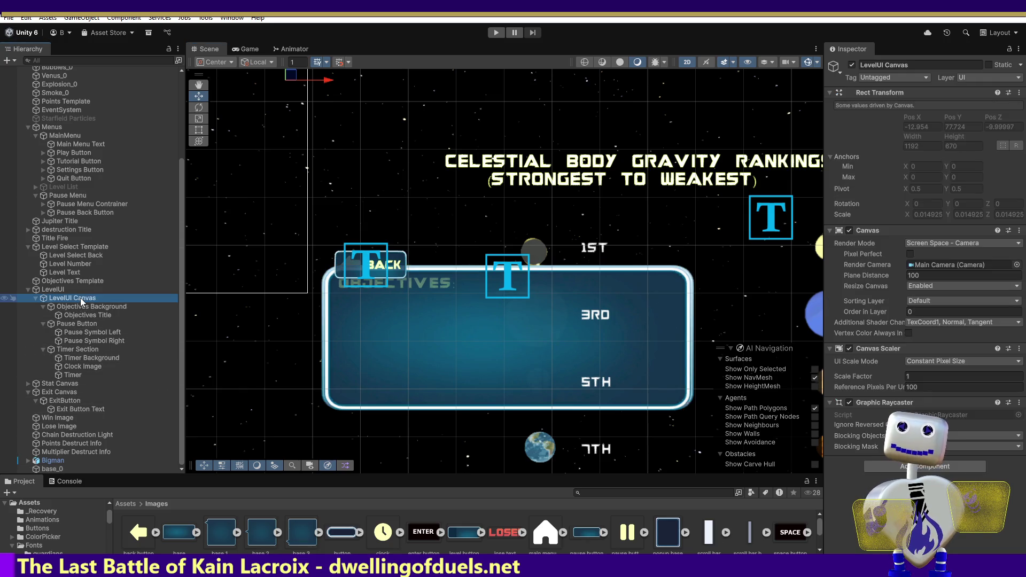
pyautogui.click(52, 469)
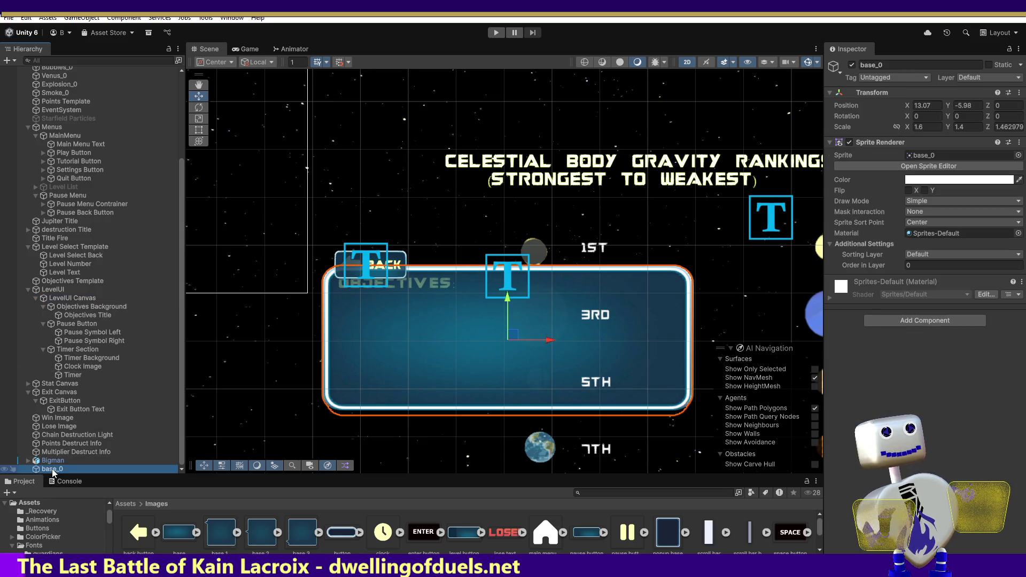
pyautogui.click(83, 307)
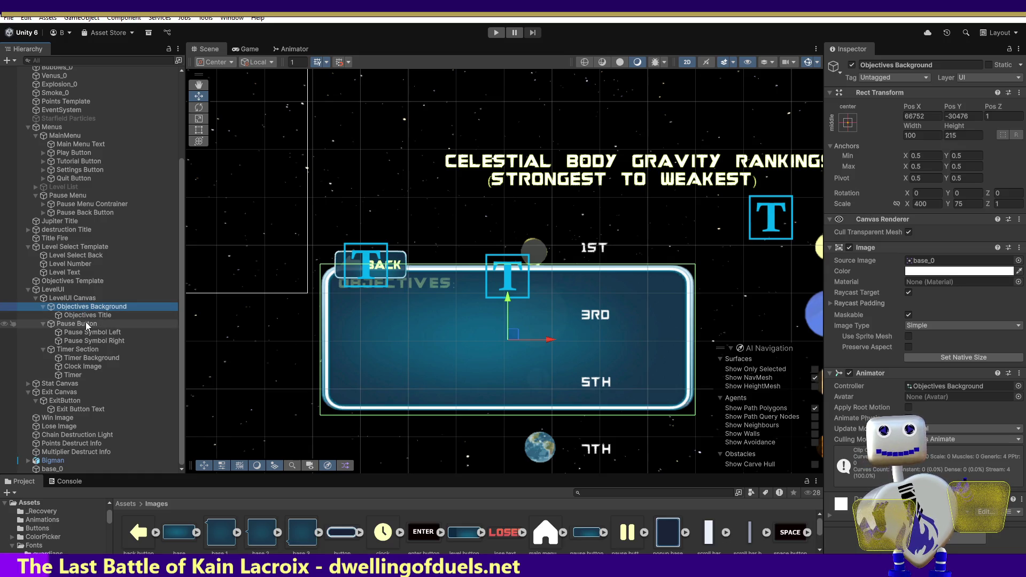
pyautogui.click(83, 316)
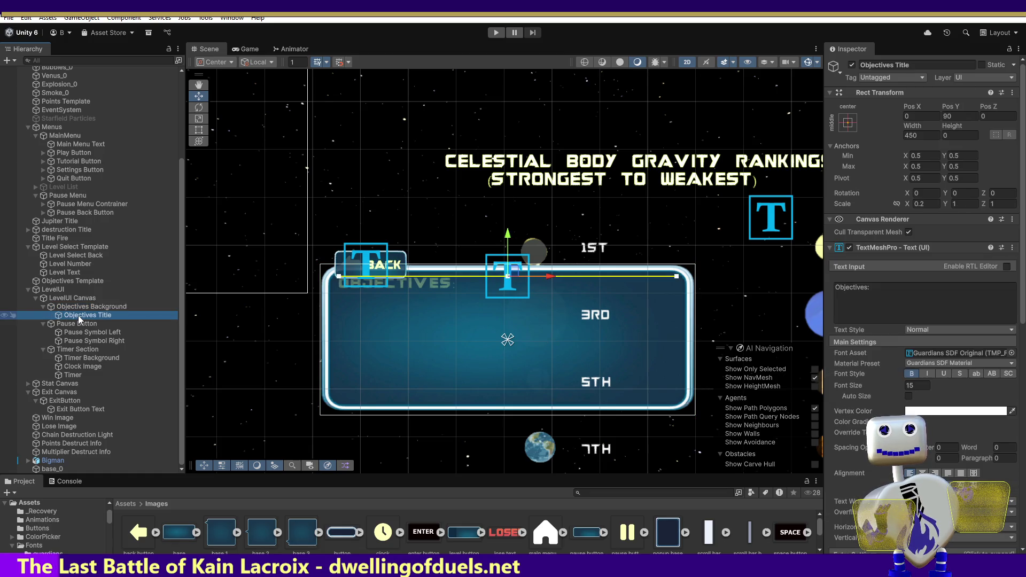
pyautogui.click(59, 467)
pyautogui.moveTo(59, 464); pyautogui.dragTo(61, 303)
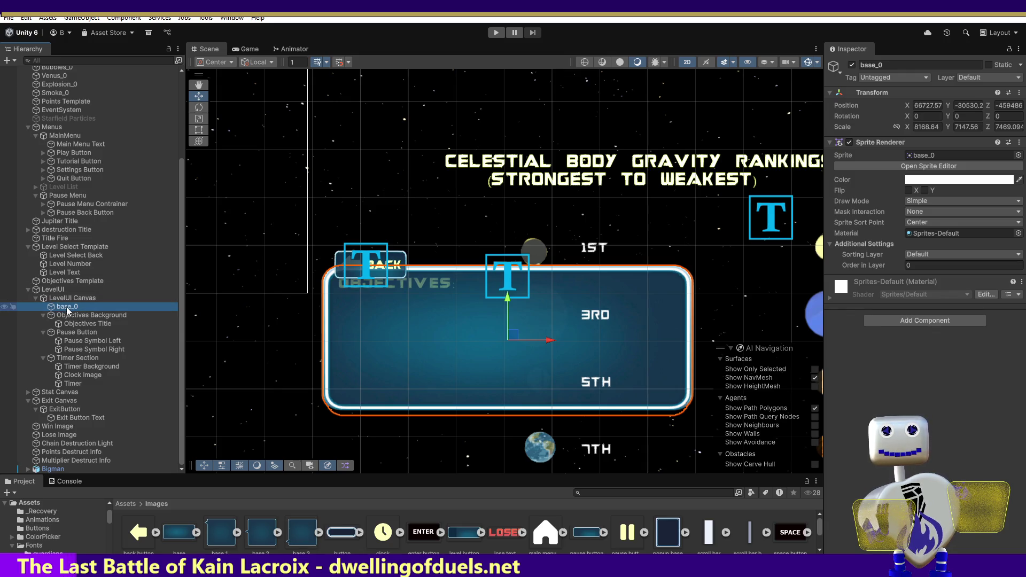
pyautogui.hotkey('ctrl', 'z')
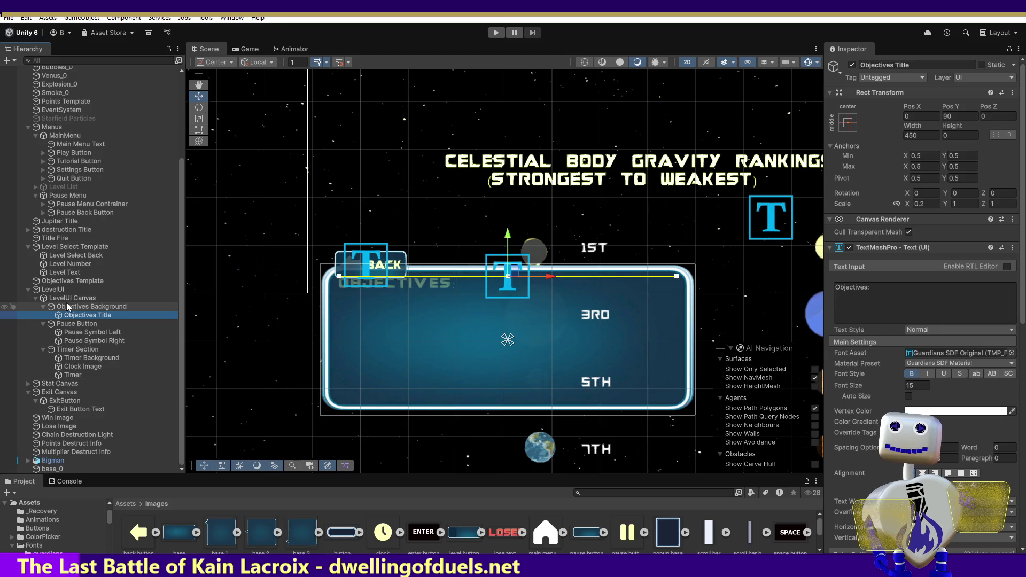
pyautogui.click(56, 292)
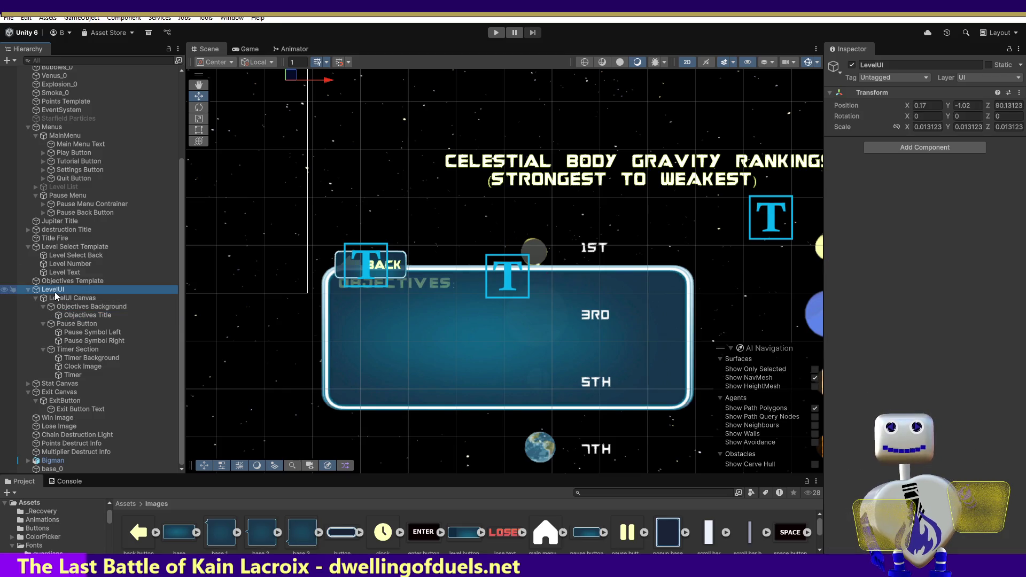
pyautogui.click(925, 127)
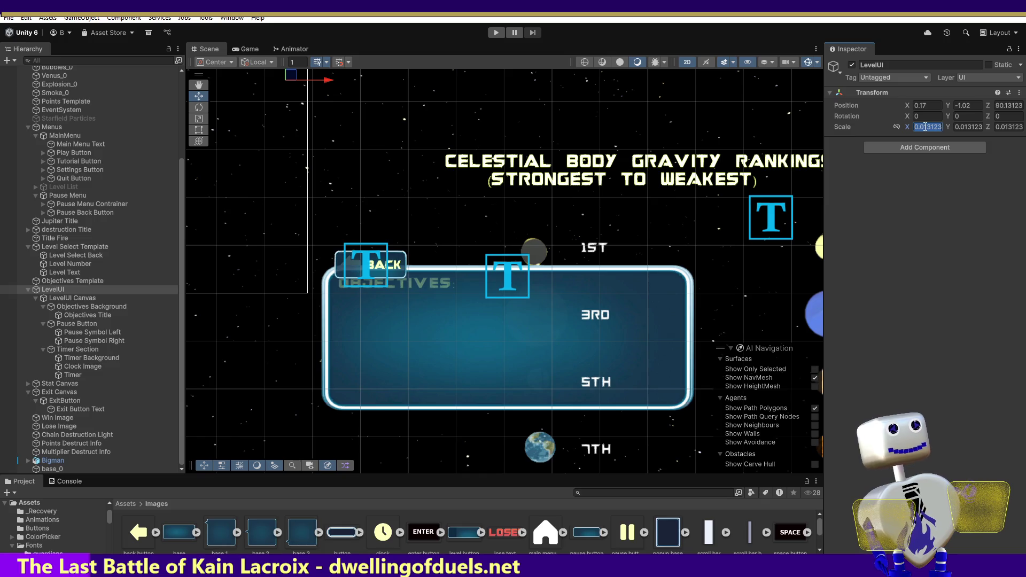
pyautogui.write('1')
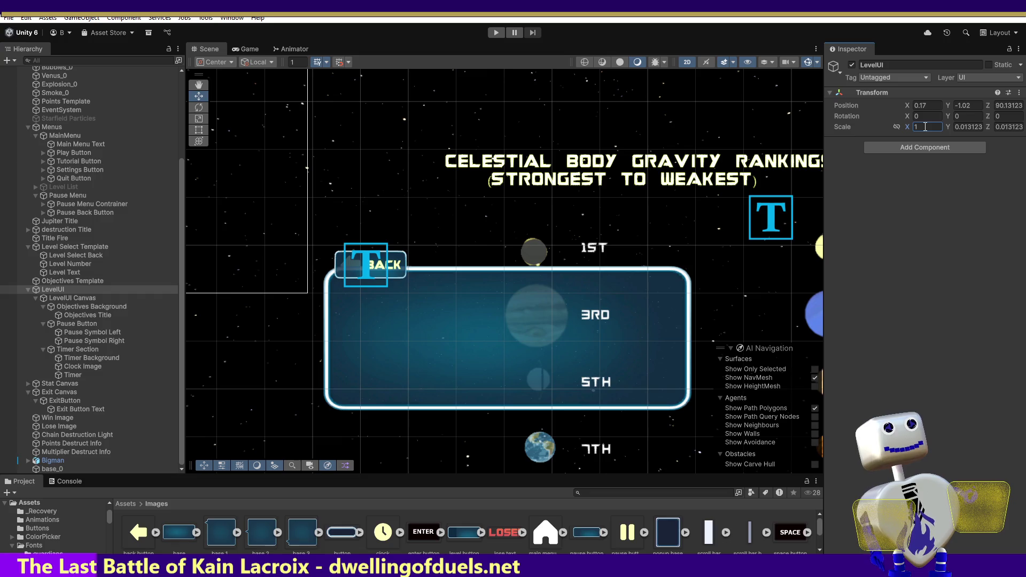
pyautogui.press('Escape')
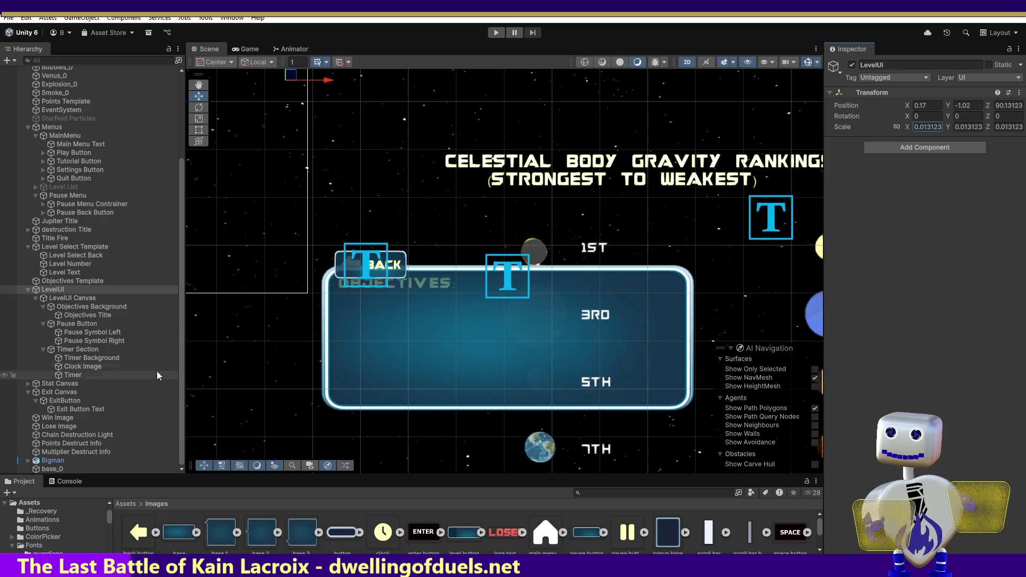
pyautogui.click(94, 350)
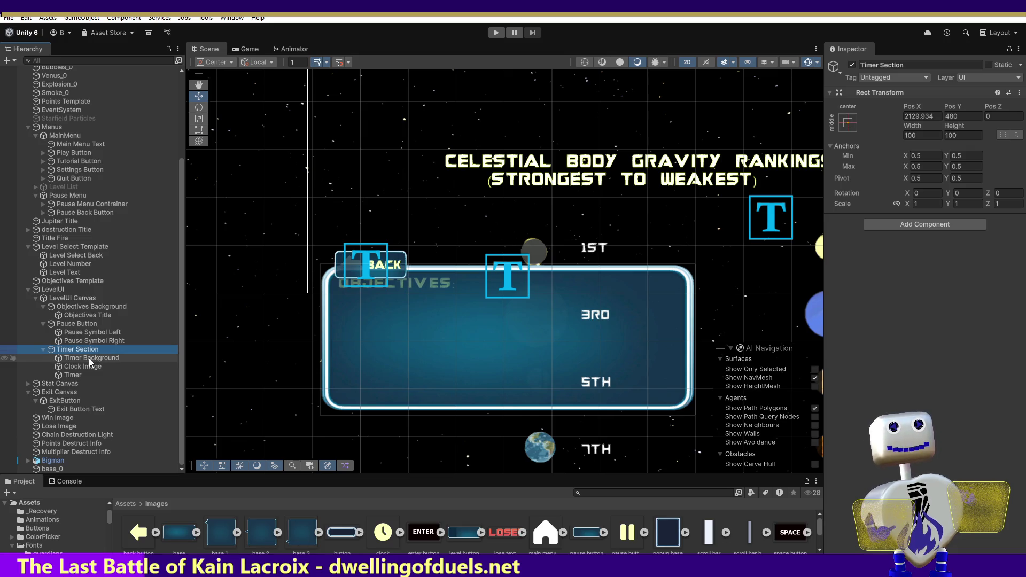
pyautogui.click(89, 358)
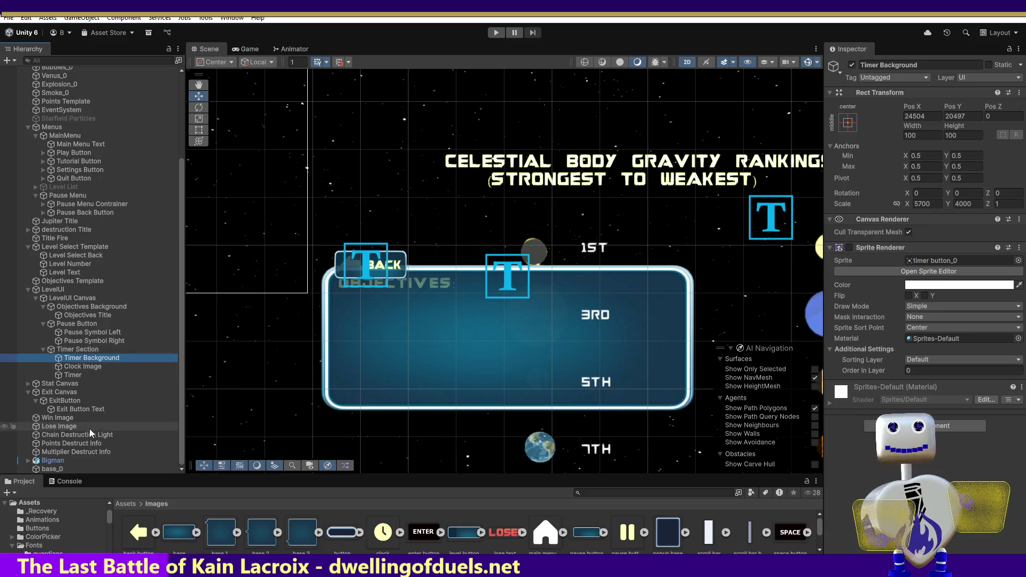
pyautogui.doubleClick(95, 308)
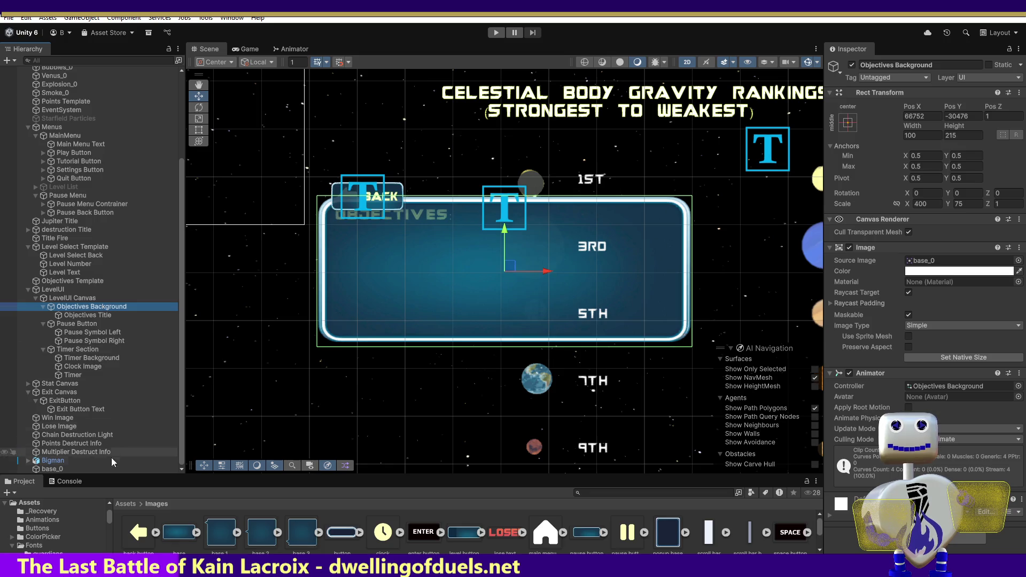
pyautogui.doubleClick(54, 469)
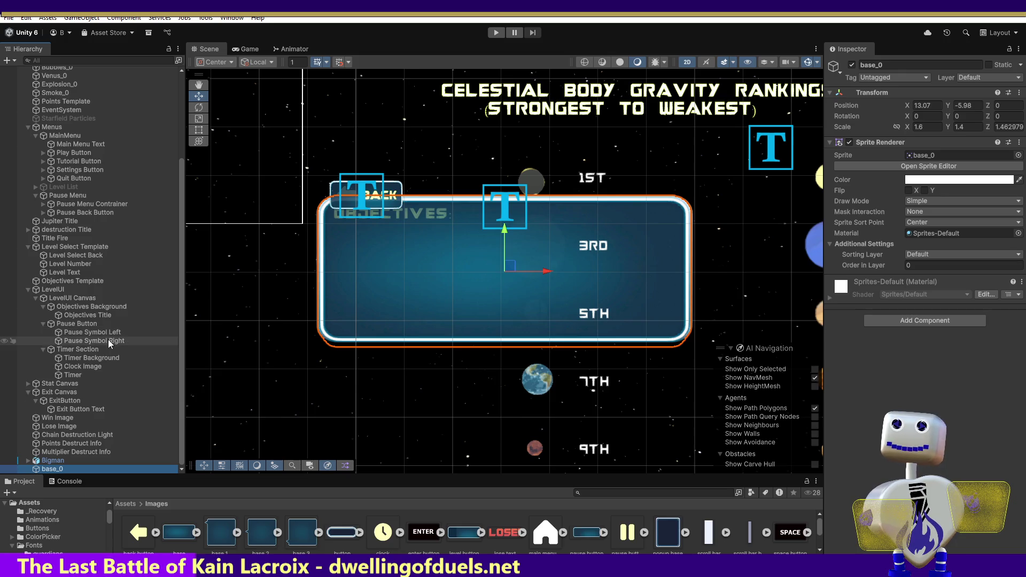
pyautogui.click(86, 324)
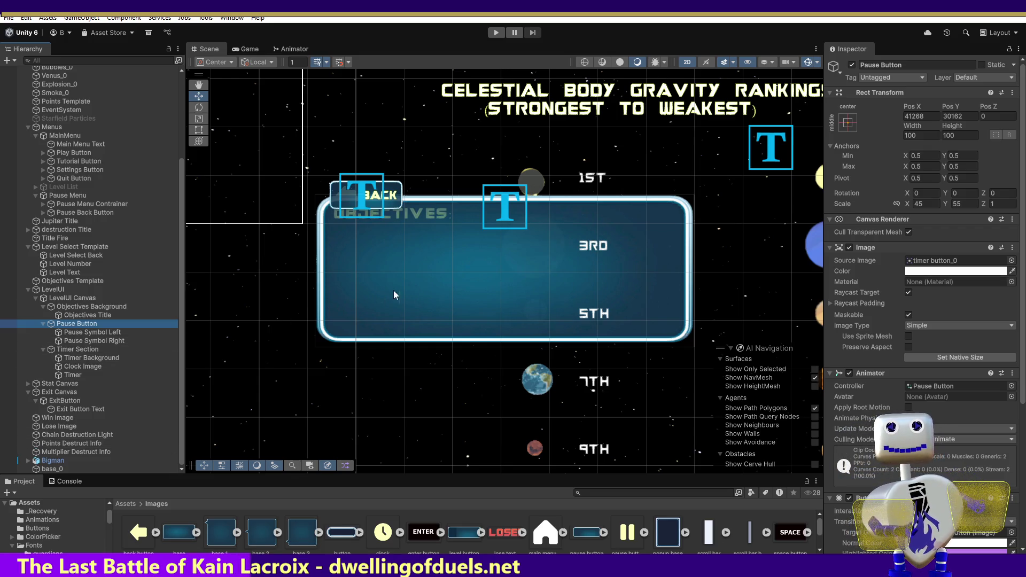
pyautogui.click(204, 101)
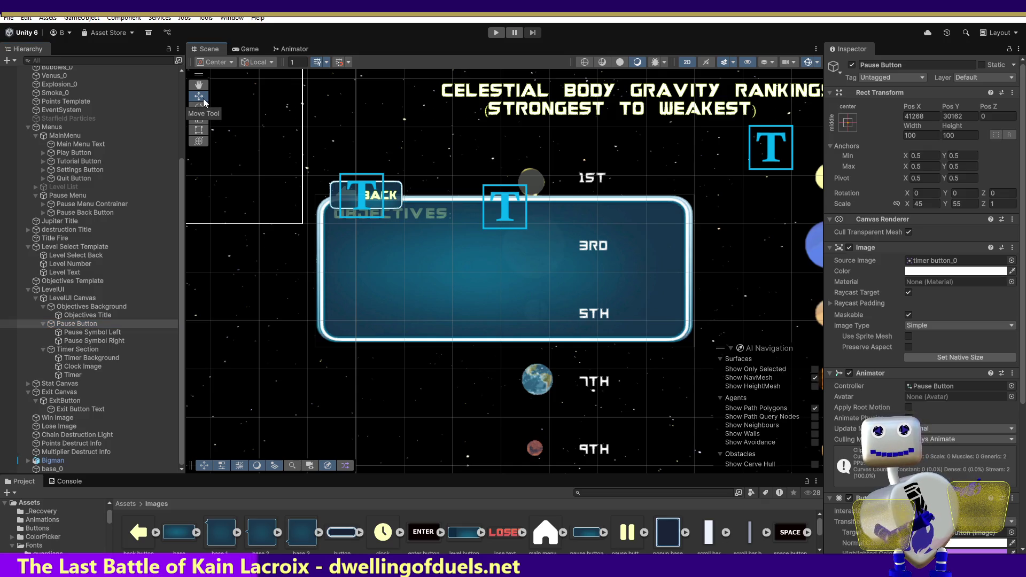
pyautogui.click(53, 468)
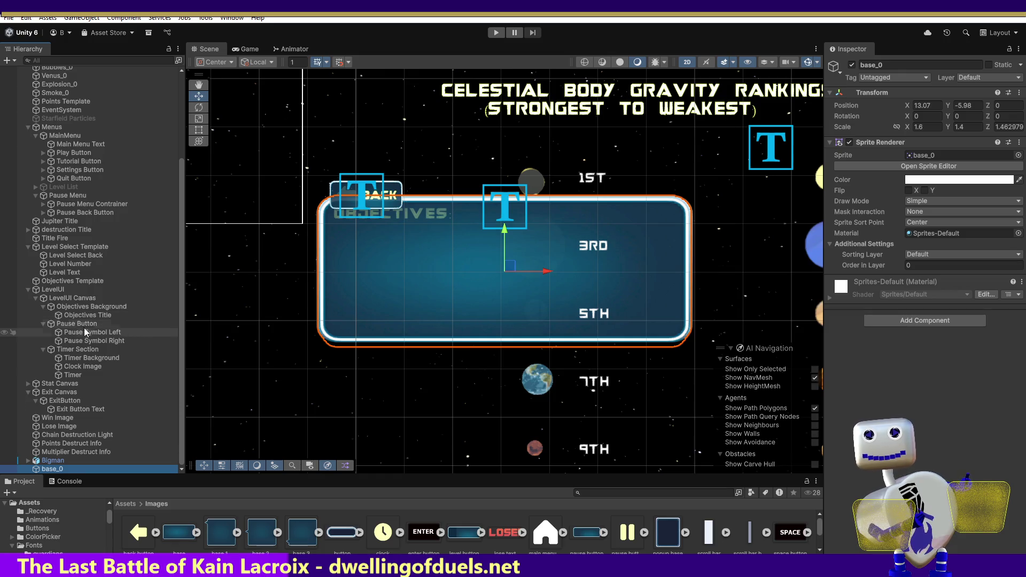
pyautogui.moveTo(182, 162); pyautogui.dragTo(189, 68)
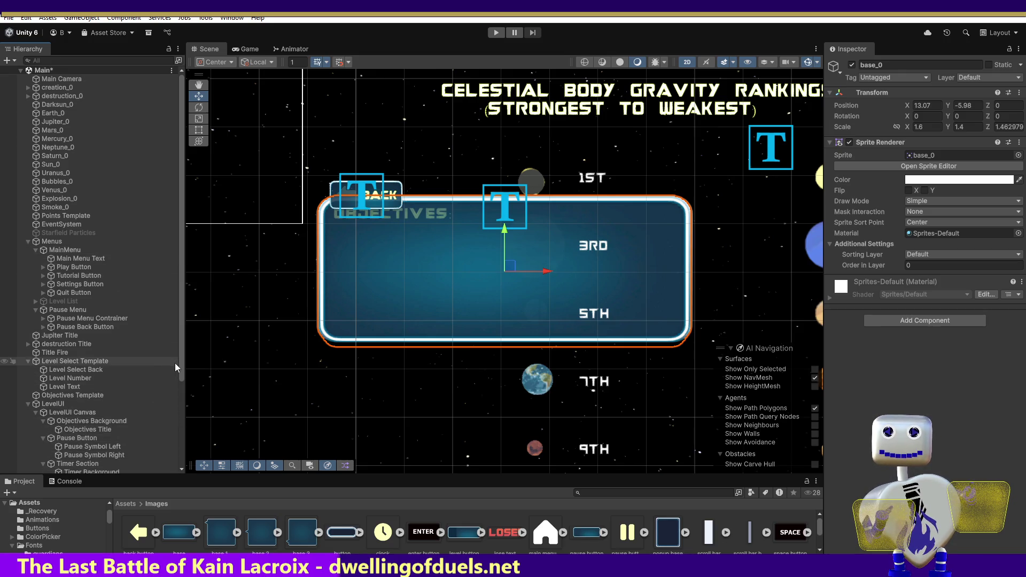
# Adjust the scene view, then switch the Scene toolbar to the Hand tool for panning.
pyautogui.moveTo(181, 367); pyautogui.dragTo(188, 433)
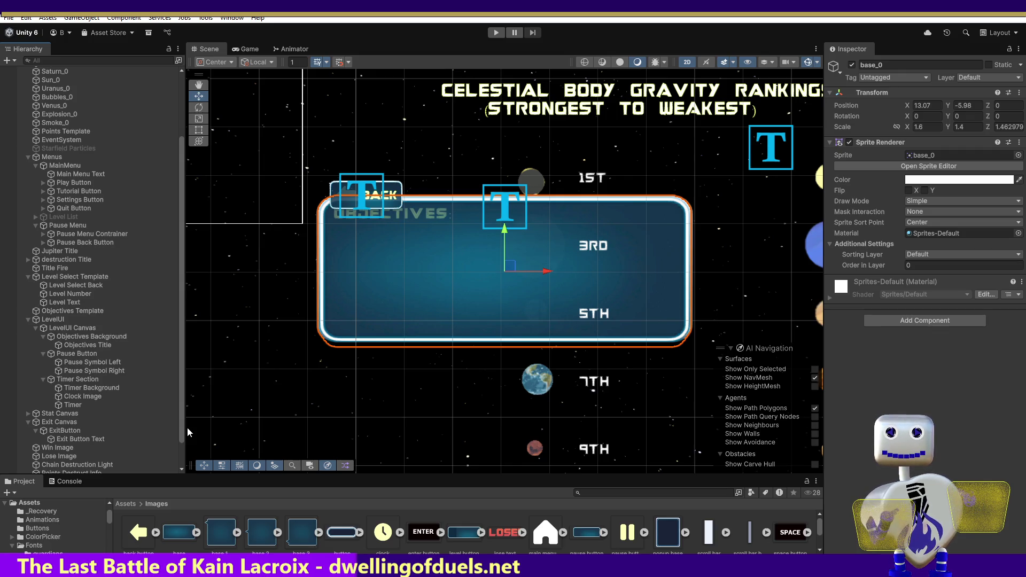
pyautogui.scroll(-2, 184, 444)
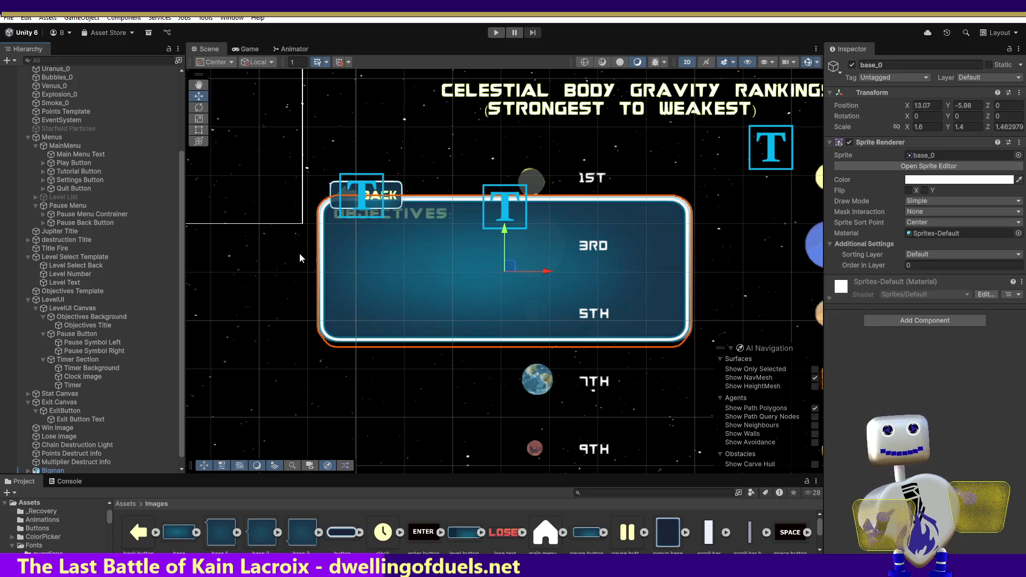
pyautogui.click(198, 83)
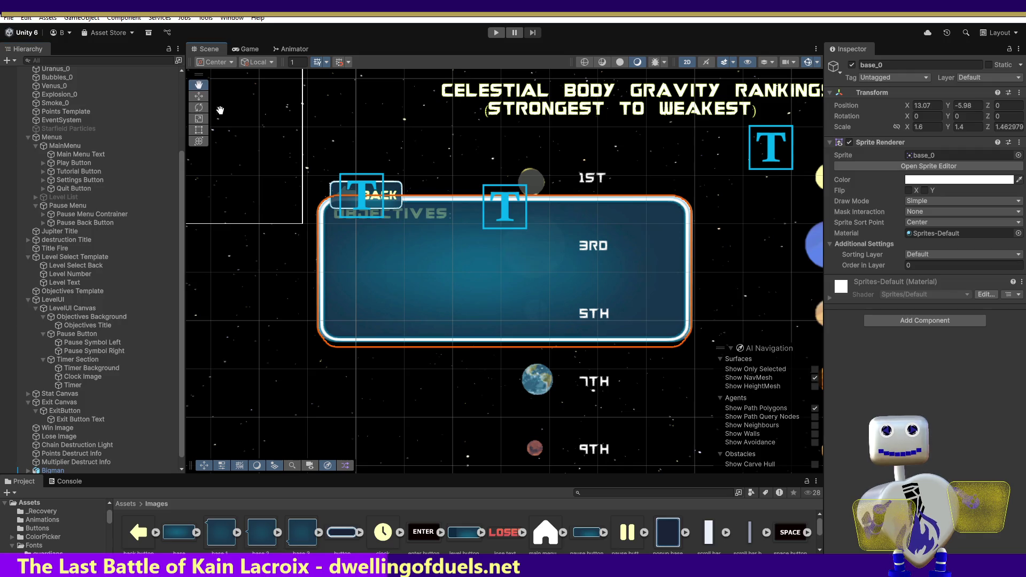
# Pan the Scene to the pause button and select Pause Button to view its Canvas Renderer, Image, Animator and Button.
pyautogui.moveTo(250, 167)
pyautogui.mouseDown()
pyautogui.moveTo(306, 248)
pyautogui.moveTo(404, 454)
pyautogui.mouseUp()
pyautogui.moveTo(361, 279); pyautogui.dragTo(436, 481)
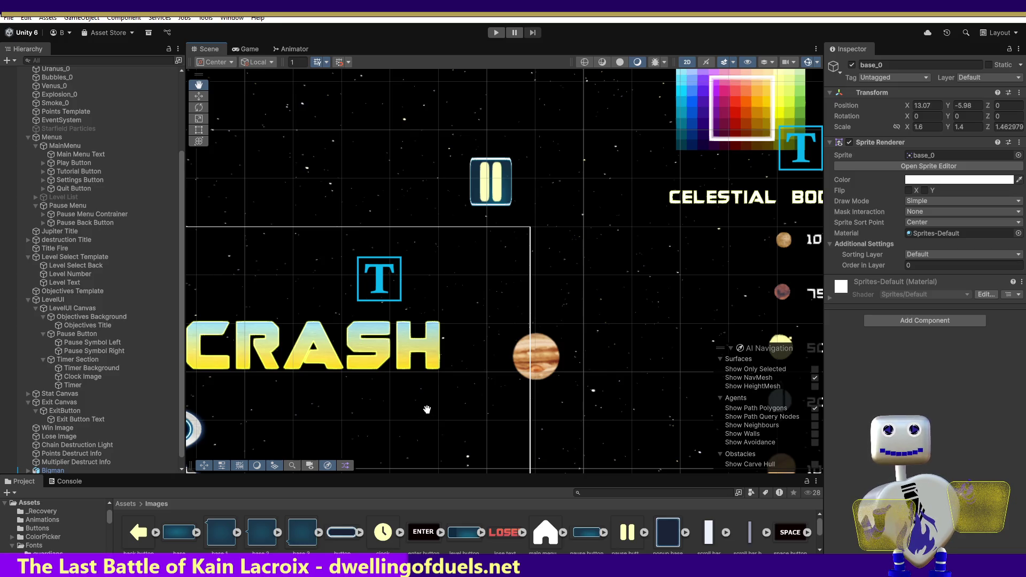
pyautogui.moveTo(425, 413)
pyautogui.mouseDown()
pyautogui.moveTo(387, 364)
pyautogui.moveTo(407, 464)
pyautogui.moveTo(588, 460)
pyautogui.moveTo(603, 443)
pyautogui.moveTo(600, 409)
pyautogui.moveTo(485, 479)
pyautogui.mouseUp()
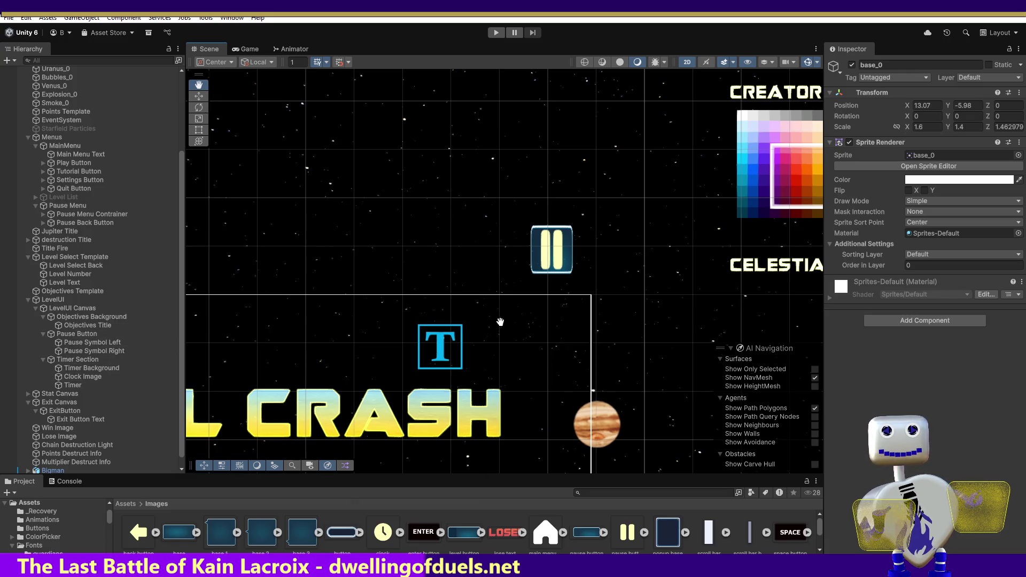
pyautogui.moveTo(523, 322); pyautogui.dragTo(519, 351)
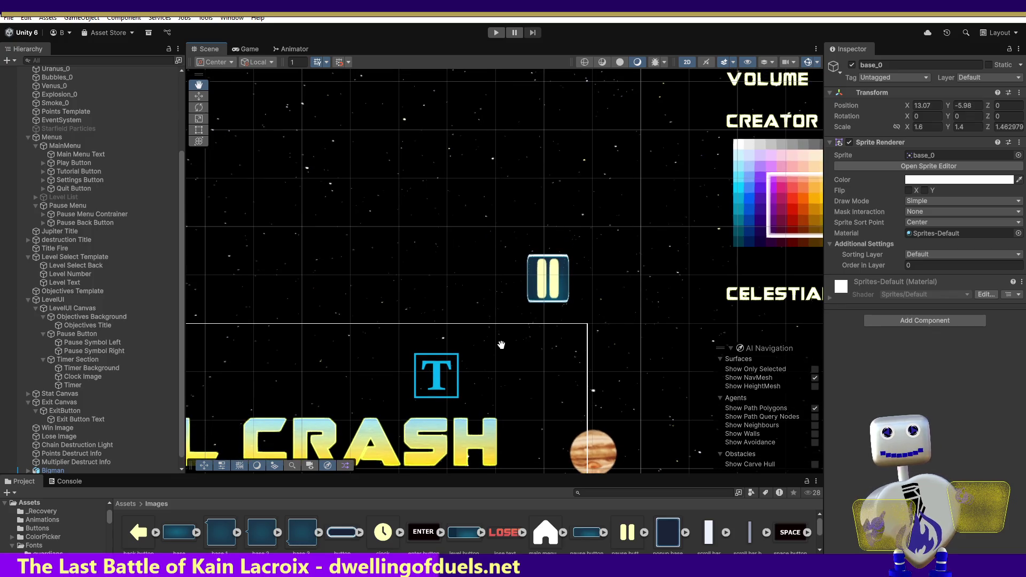
pyautogui.moveTo(497, 340); pyautogui.dragTo(494, 372)
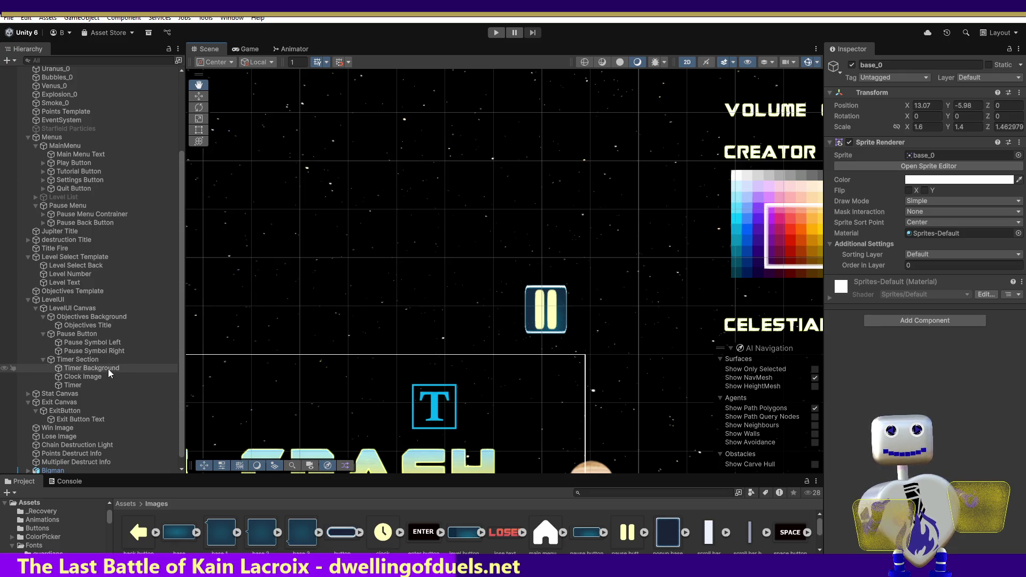
pyautogui.click(68, 334)
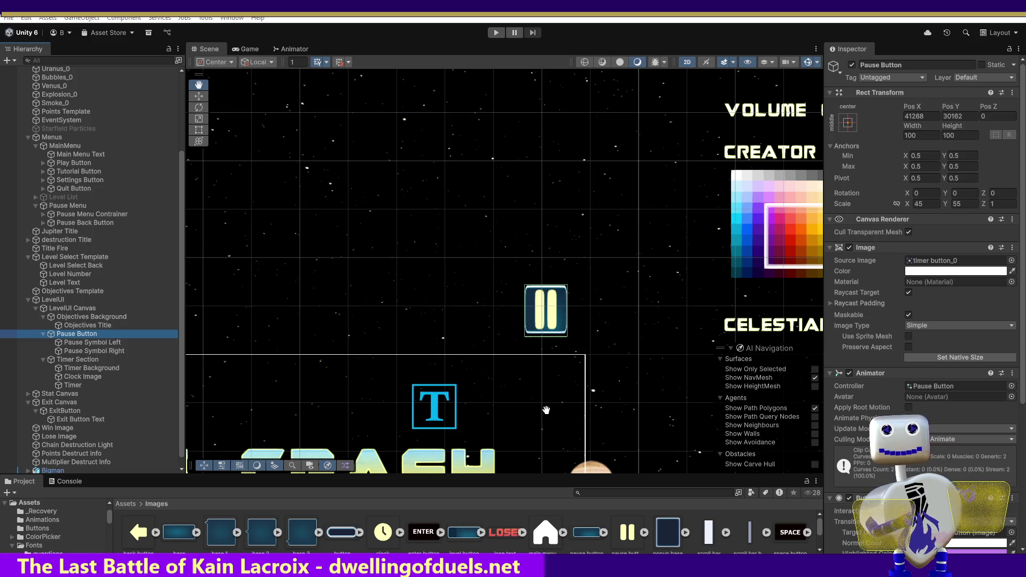
pyautogui.moveTo(579, 305); pyautogui.dragTo(551, 339)
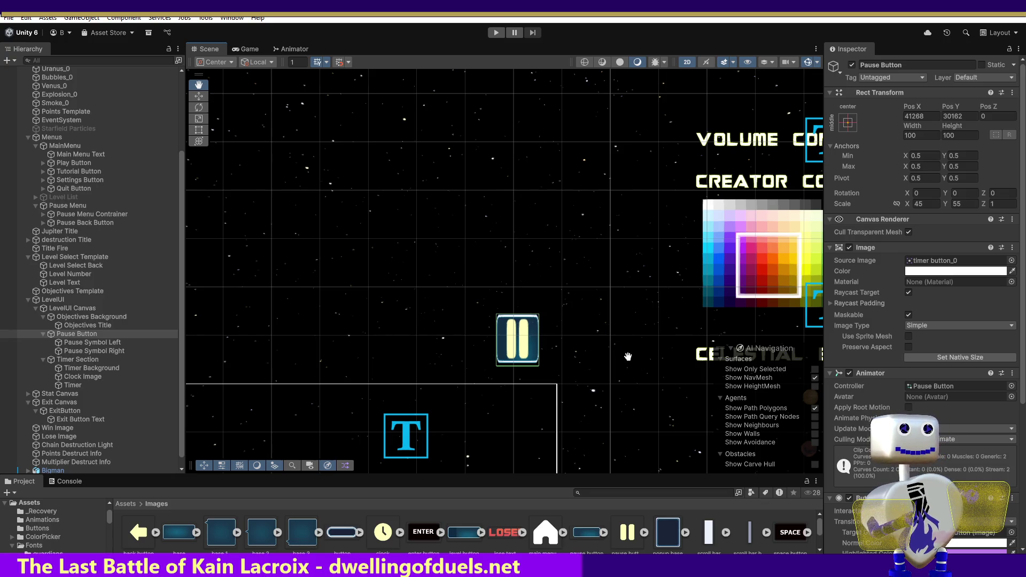
# Copy the Objectives Background name and paste it as base_0's new name.
pyautogui.doubleClick(89, 317)
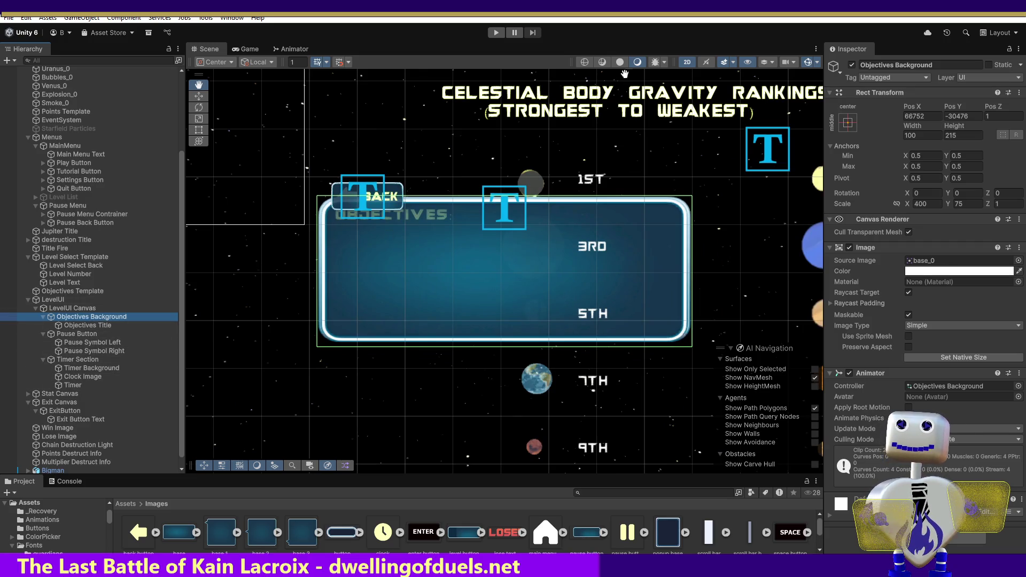
pyautogui.click(949, 64)
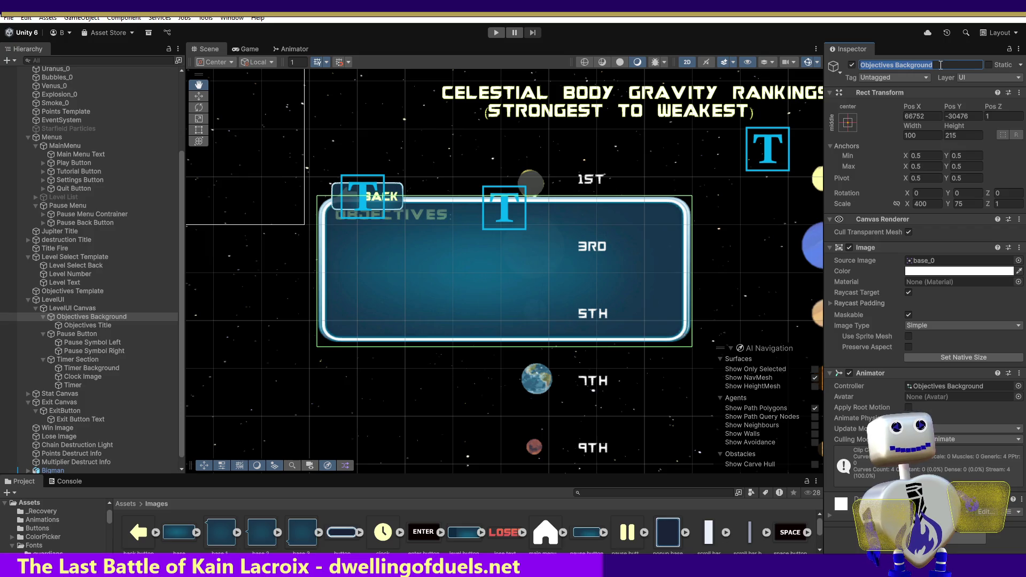
pyautogui.click(181, 441)
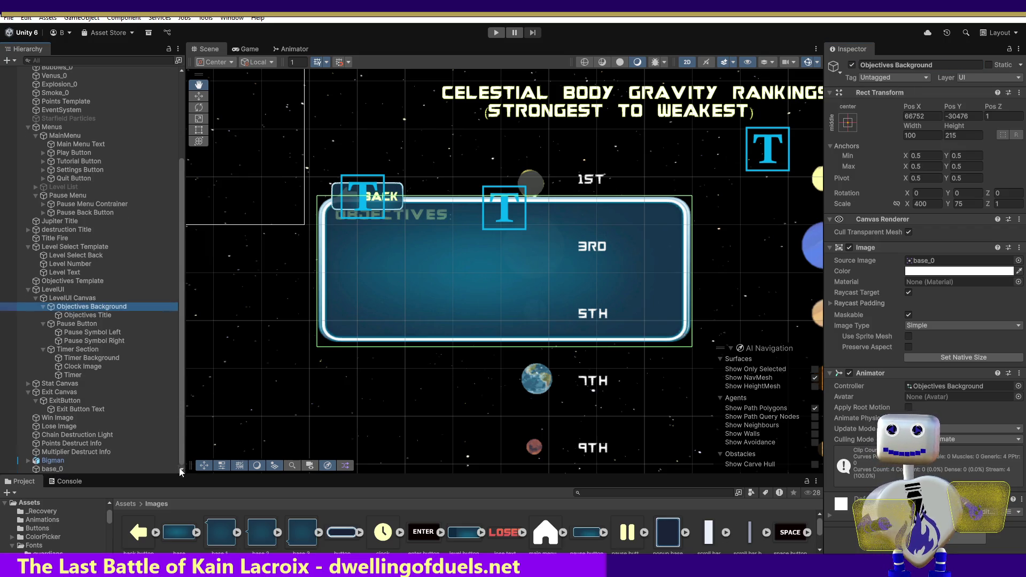
pyautogui.click(66, 470)
pyautogui.click(913, 64)
pyautogui.write('Objectives Background')
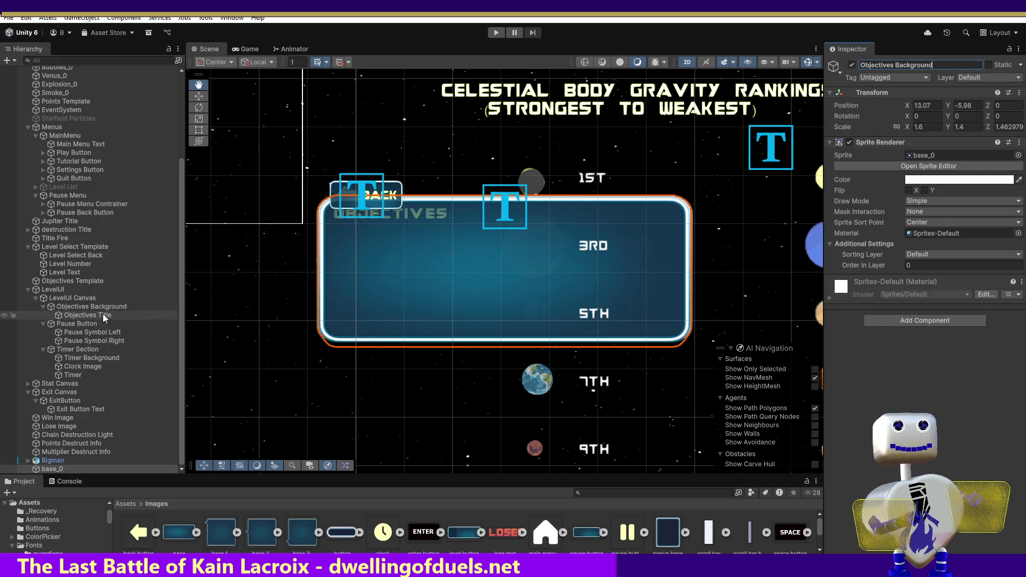
# Paste a copy of Objectives Title at the bottom of the hierarchy root.
pyautogui.click(76, 314)
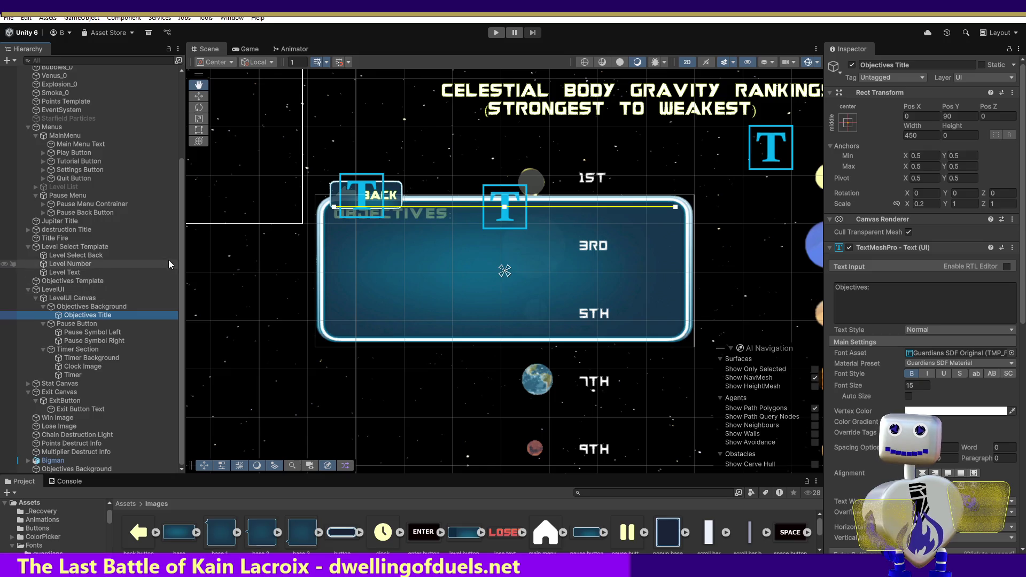
pyautogui.click(85, 469)
pyautogui.hotkey('ctrl', 'v')
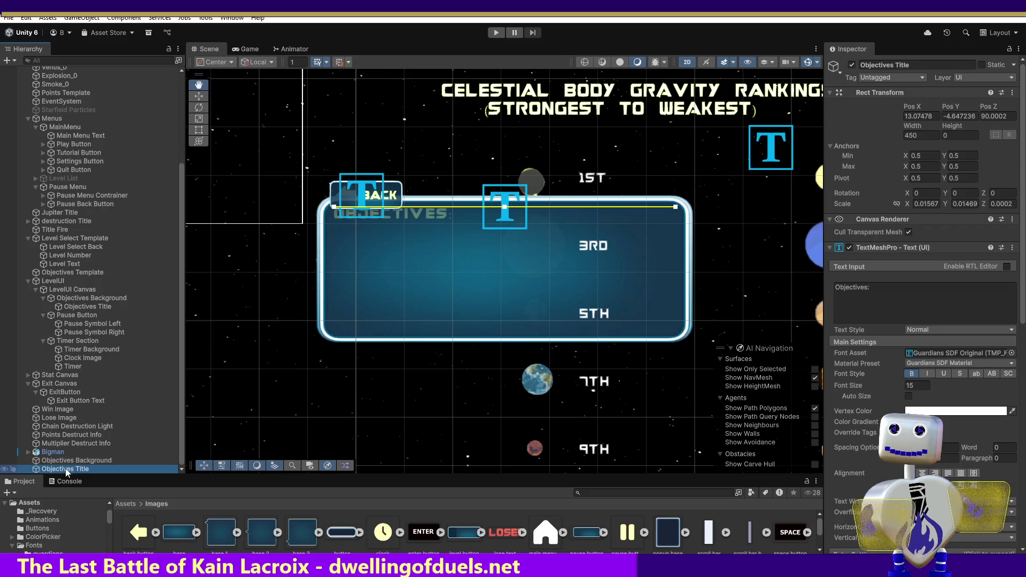
pyautogui.moveTo(73, 467)
pyautogui.mouseDown()
pyautogui.moveTo(110, 462)
pyautogui.moveTo(49, 470)
pyautogui.mouseUp()
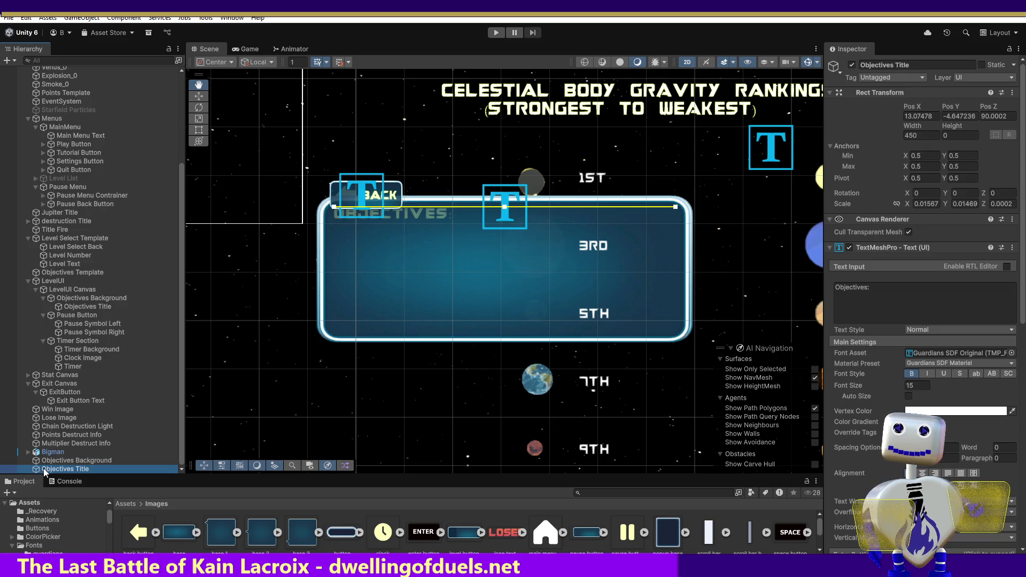
pyautogui.click(44, 468)
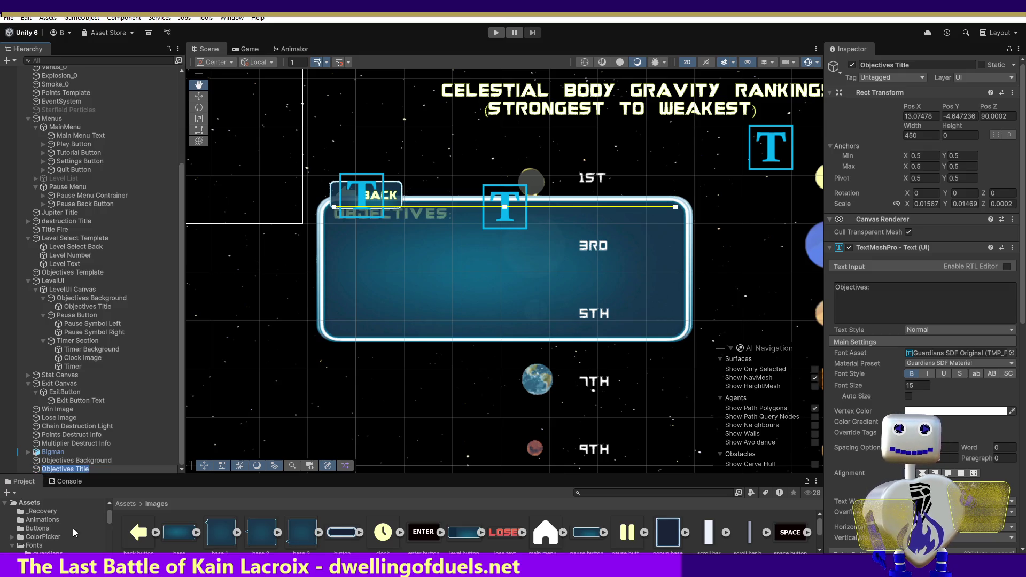
pyautogui.click(69, 482)
pyautogui.click(24, 481)
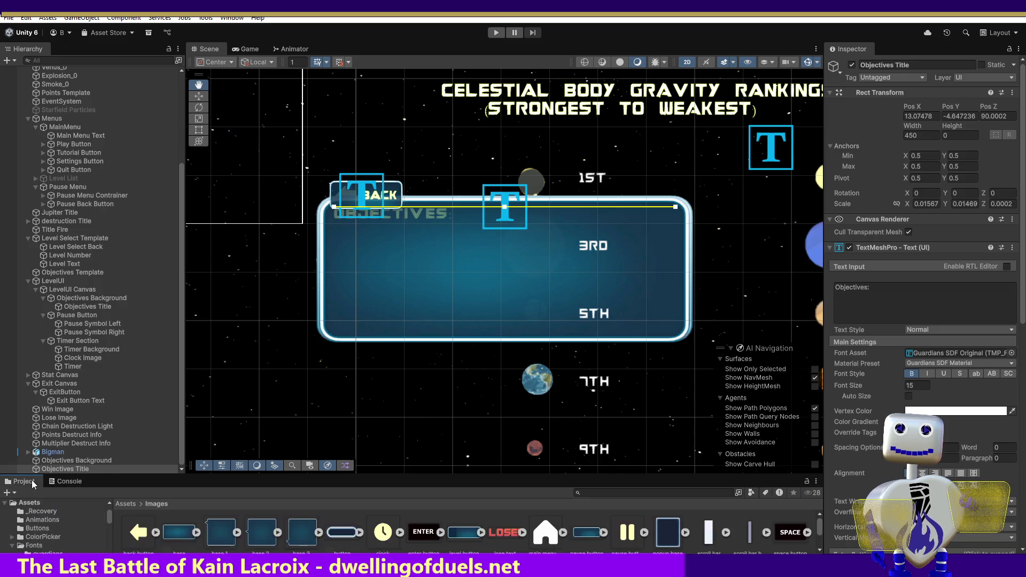
# Nest the copied Objectives Title under the new Objectives Background sprite.
pyautogui.moveTo(57, 465); pyautogui.dragTo(130, 462)
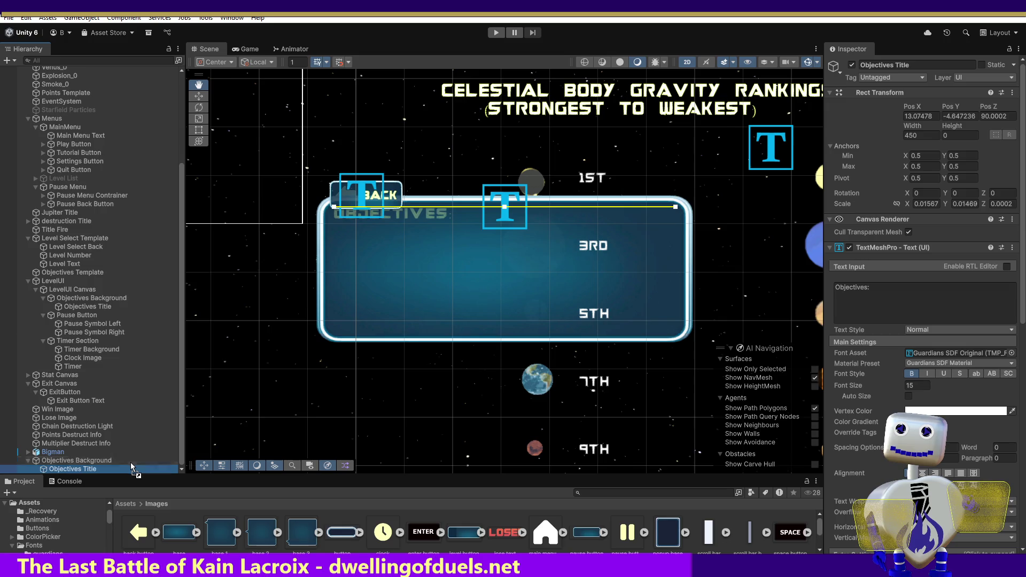
pyautogui.click(69, 461)
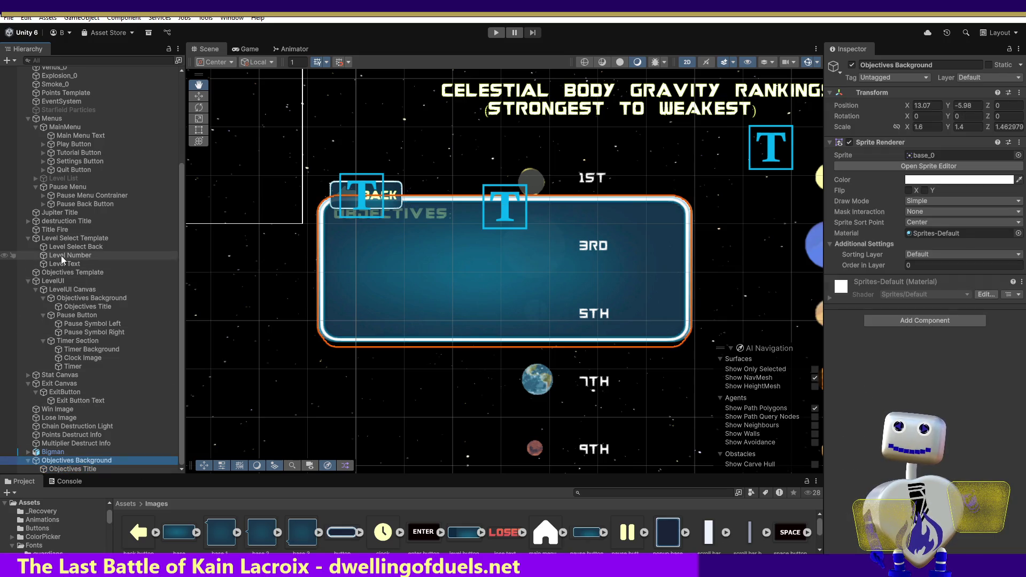
pyautogui.click(62, 271)
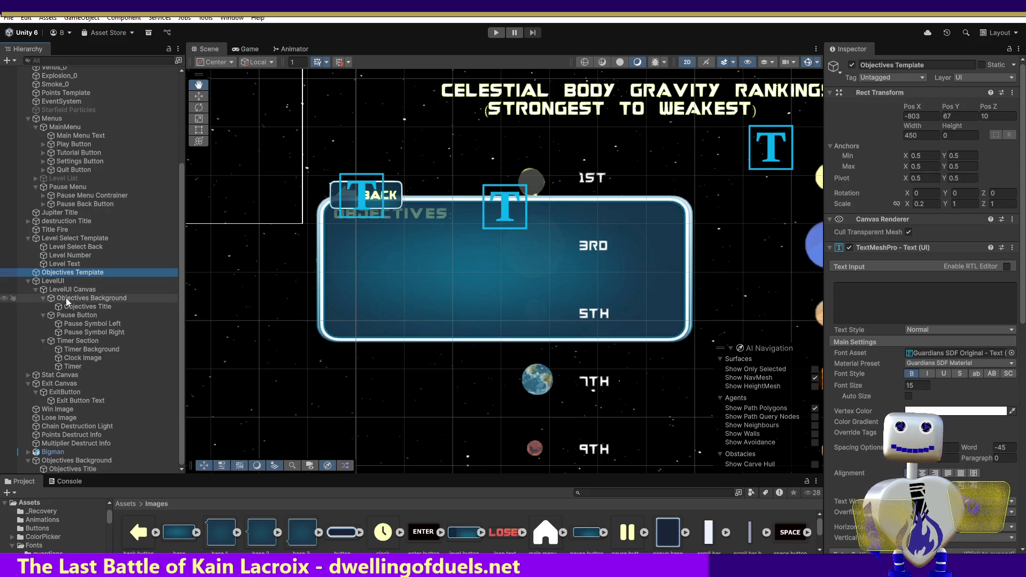
pyautogui.click(66, 297)
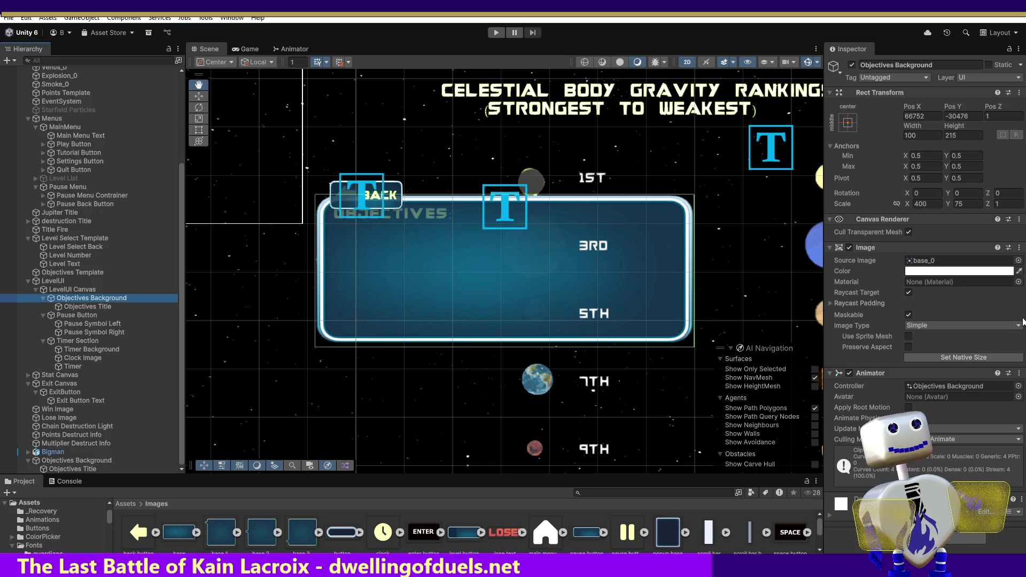
pyautogui.click(72, 461)
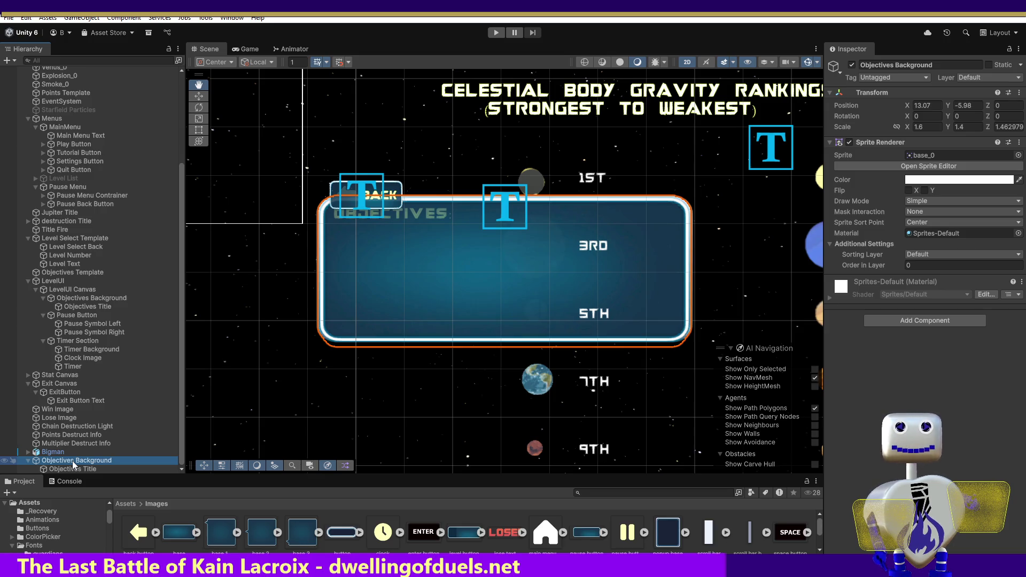
# Deactivate the Objectives Background panel under LevelUI Canvas.
pyautogui.click(104, 299)
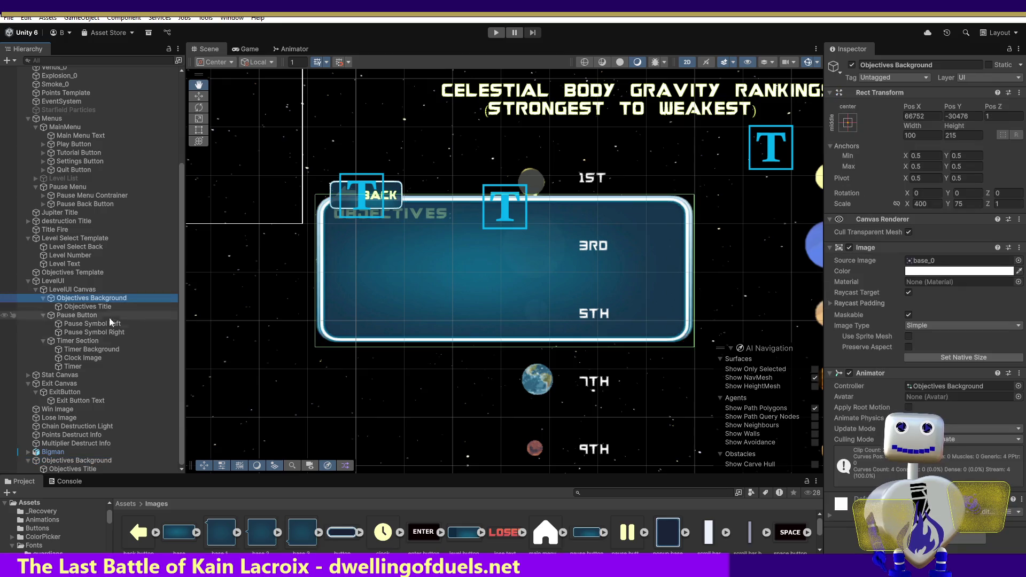
pyautogui.click(851, 65)
pyautogui.click(851, 65)
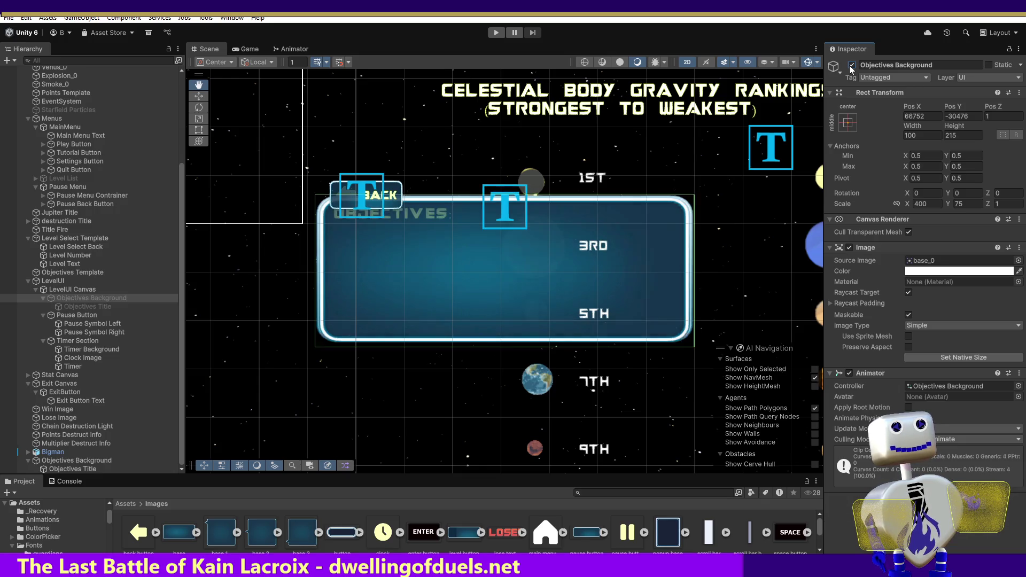
pyautogui.click(851, 65)
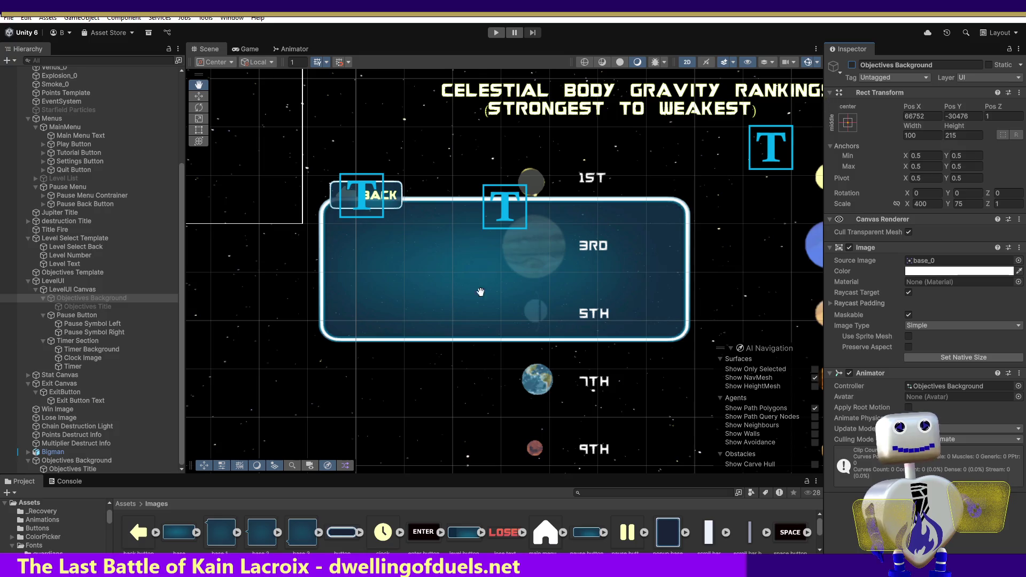
pyautogui.click(96, 468)
pyautogui.click(928, 204)
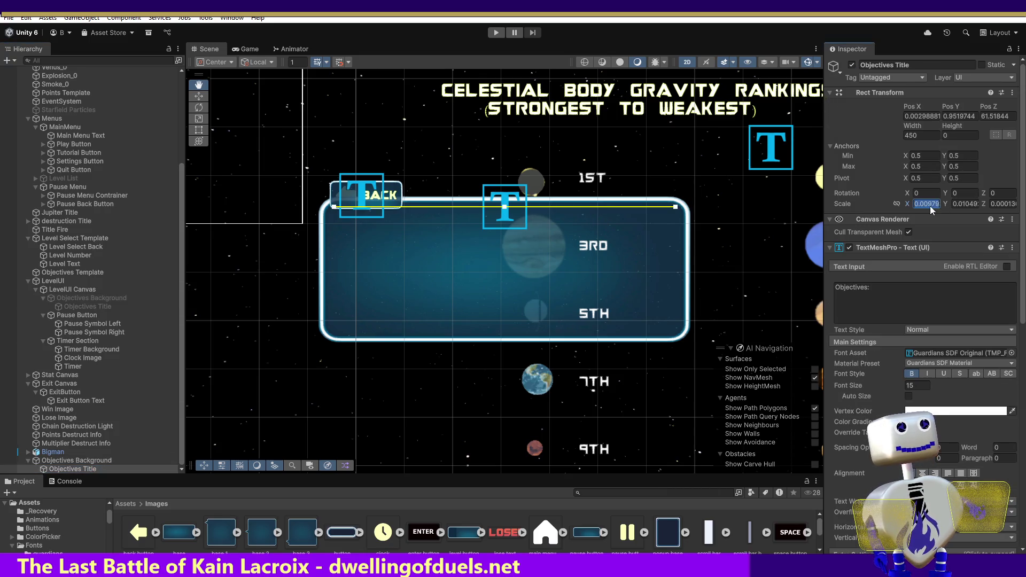
# Reset the copied Objectives Title's scale to 1, 1, 1 and position to 0, 0, 0.
pyautogui.write('1')
pyautogui.click(967, 204)
pyautogui.write('1')
pyautogui.click(999, 204)
pyautogui.write('1')
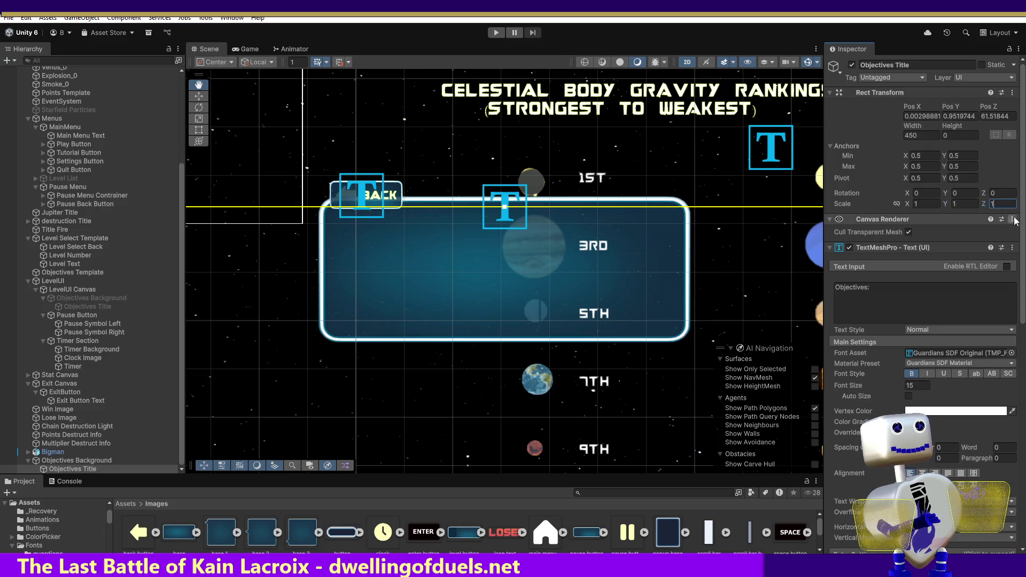
pyautogui.click(919, 116)
pyautogui.write('0')
pyautogui.click(959, 116)
pyautogui.write('0')
pyautogui.click(989, 116)
pyautogui.write('0')
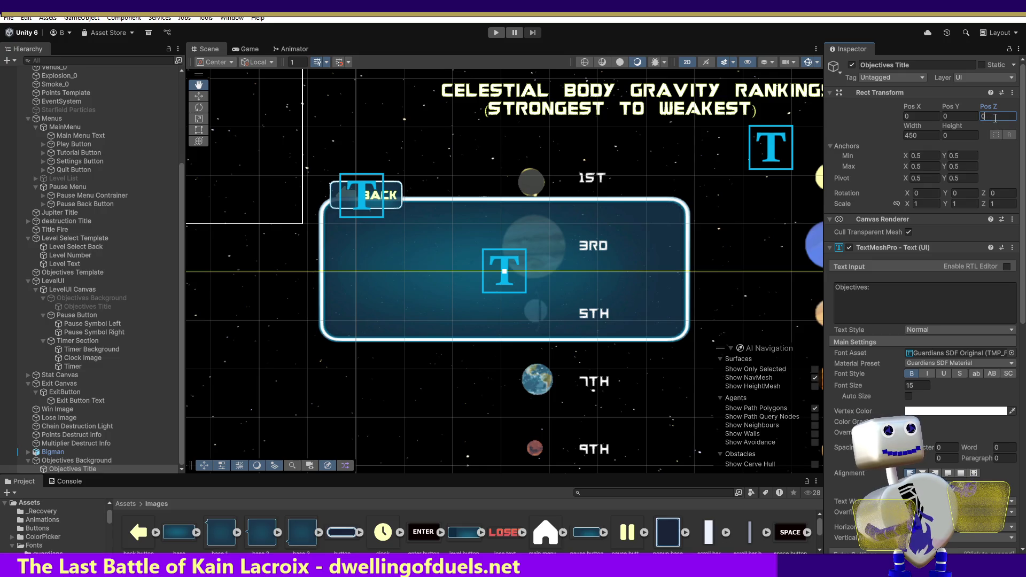
# Set the title's Rect Transform width to 1 and height to 10, then frame it in the Scene.
pyautogui.click(922, 136)
pyautogui.write('1')
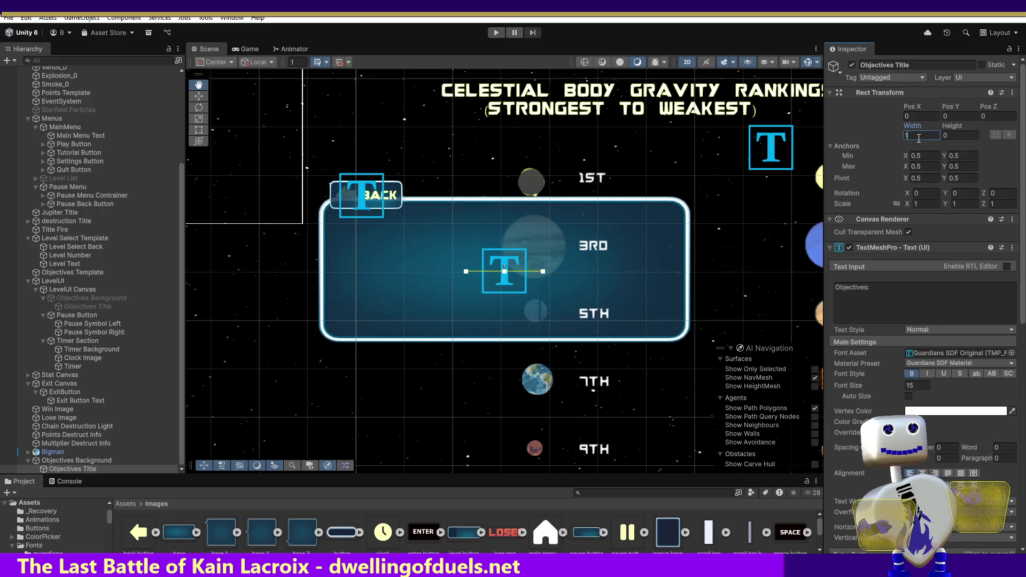
pyautogui.write('00')
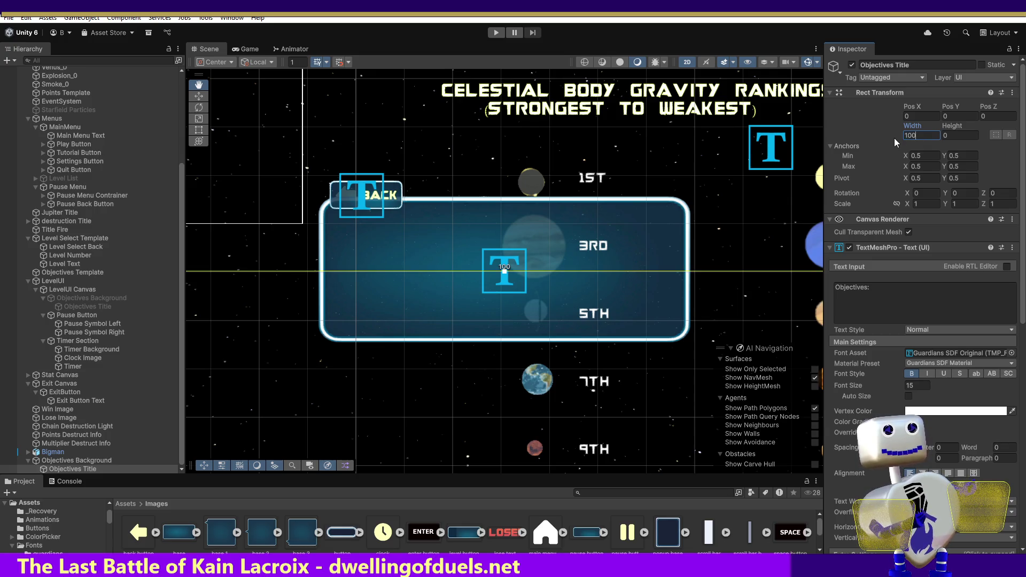
pyautogui.doubleClick(907, 137)
pyautogui.write('11')
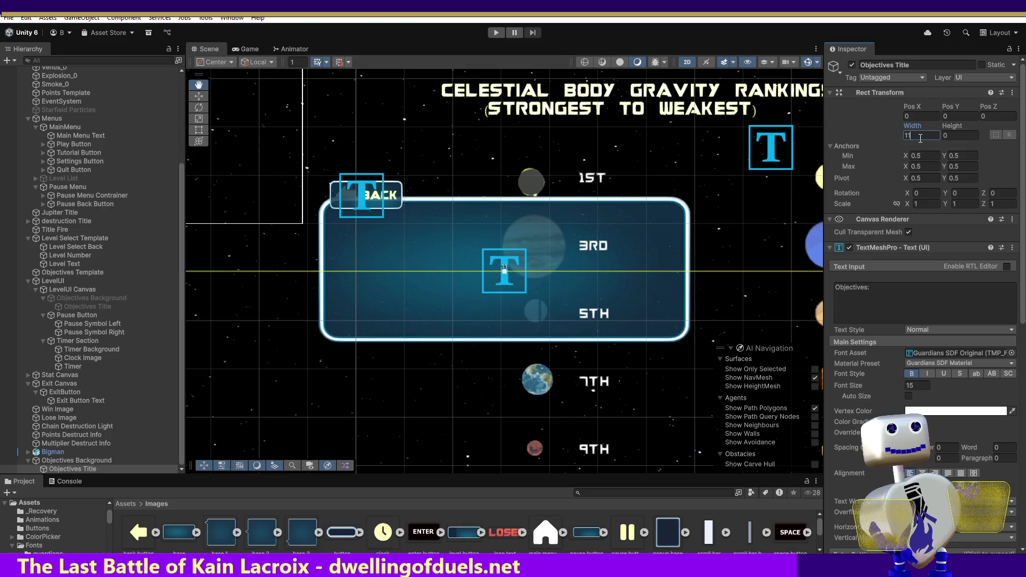
pyautogui.click(946, 135)
pyautogui.write('10')
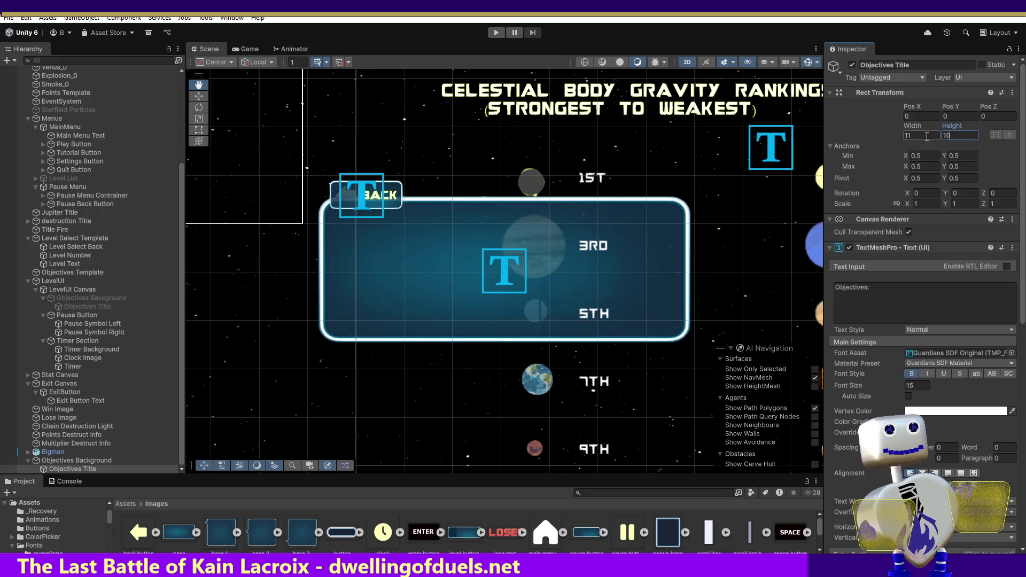
pyautogui.write('1')
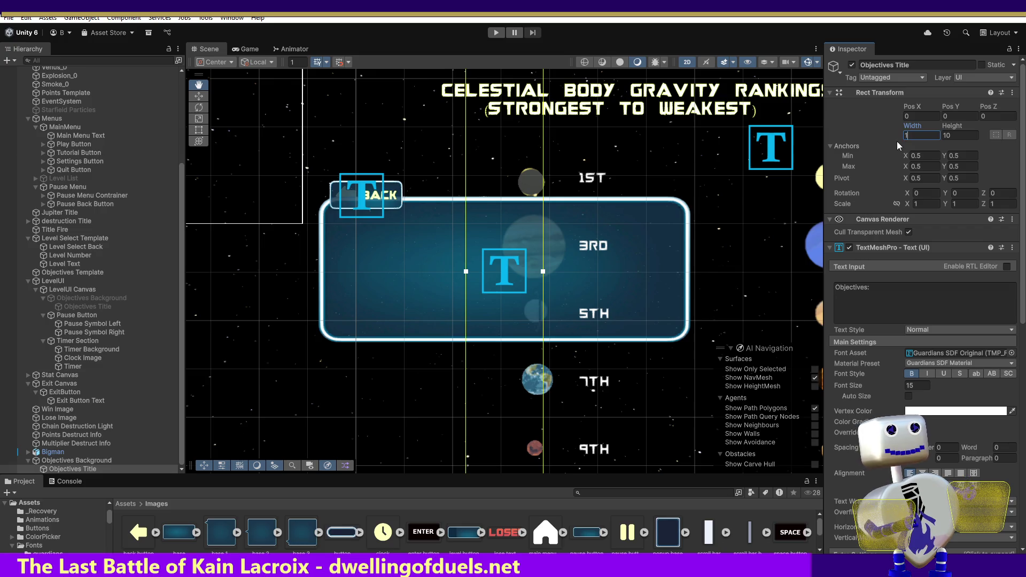
pyautogui.write('0')
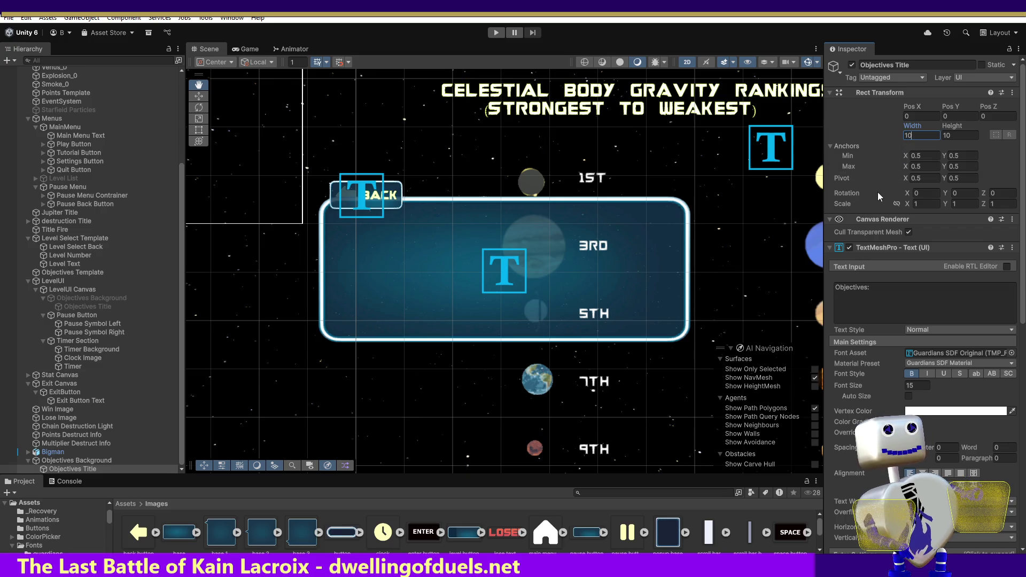
pyautogui.doubleClick(54, 469)
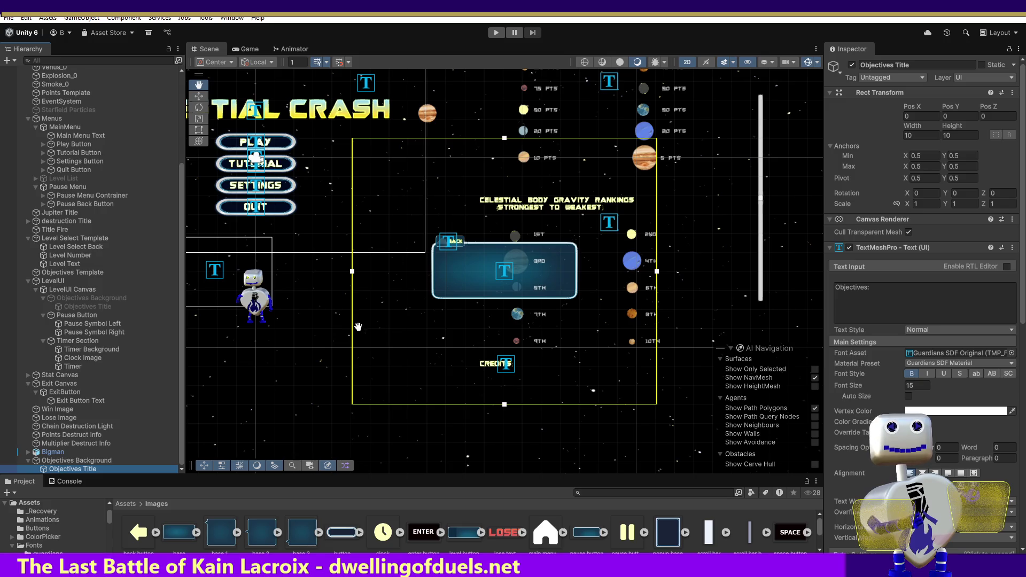
pyautogui.click(920, 135)
# Set the title's Width and Height to 1 and enlarge it to about 1.9 with the Scale tool.
pyautogui.write('1')
pyautogui.click(948, 137)
pyautogui.write('1')
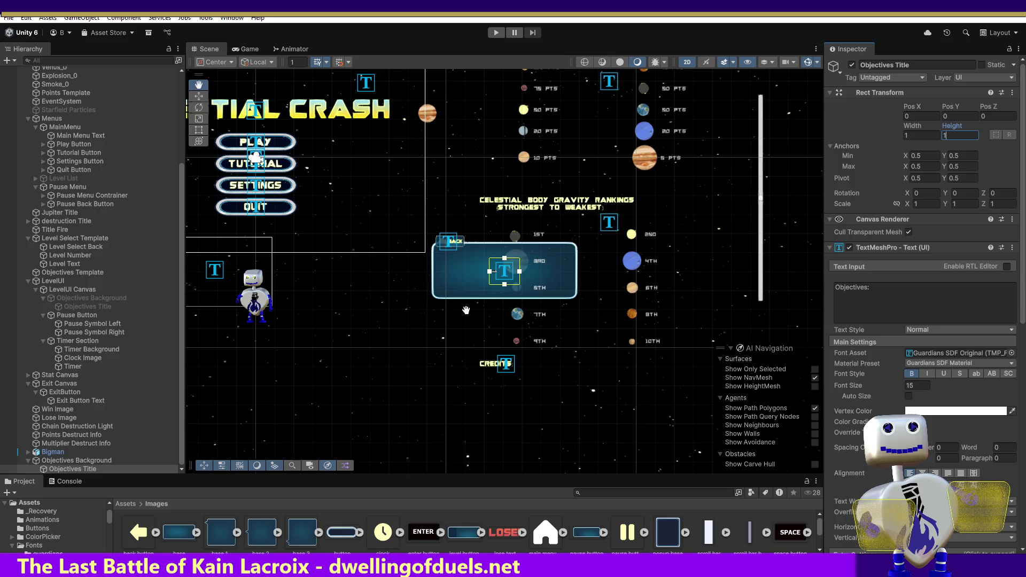
pyautogui.click(922, 135)
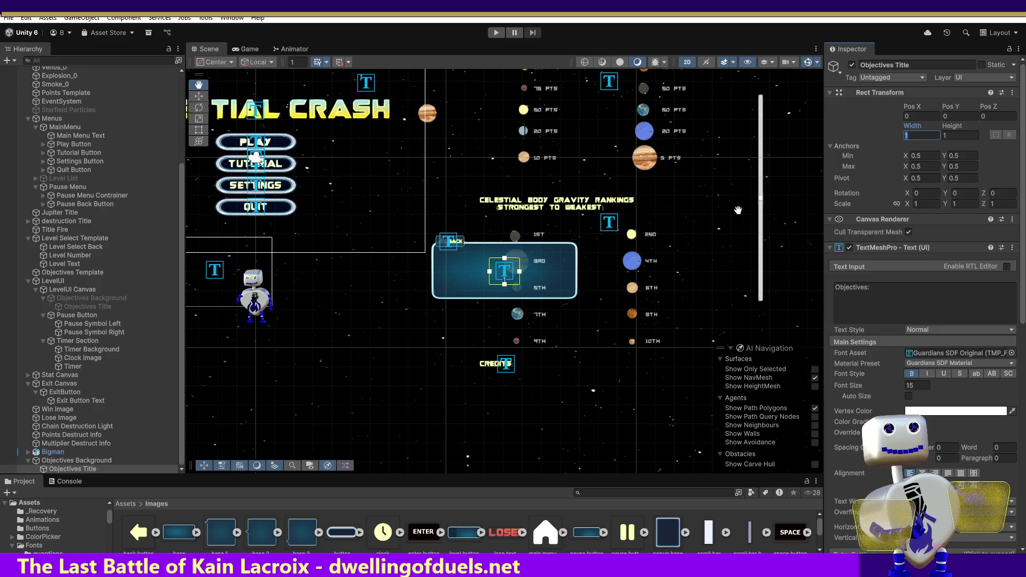
pyautogui.click(198, 118)
pyautogui.moveTo(511, 275)
pyautogui.mouseDown()
pyautogui.moveTo(555, 269)
pyautogui.moveTo(488, 273)
pyautogui.moveTo(528, 271)
pyautogui.moveTo(507, 275)
pyautogui.mouseUp()
pyautogui.click(200, 98)
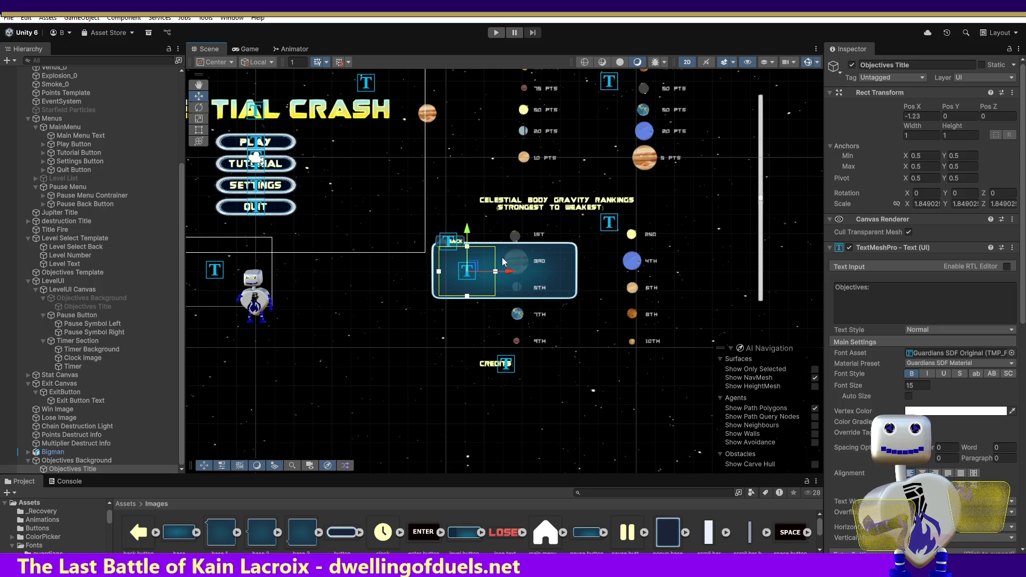
pyautogui.click(200, 118)
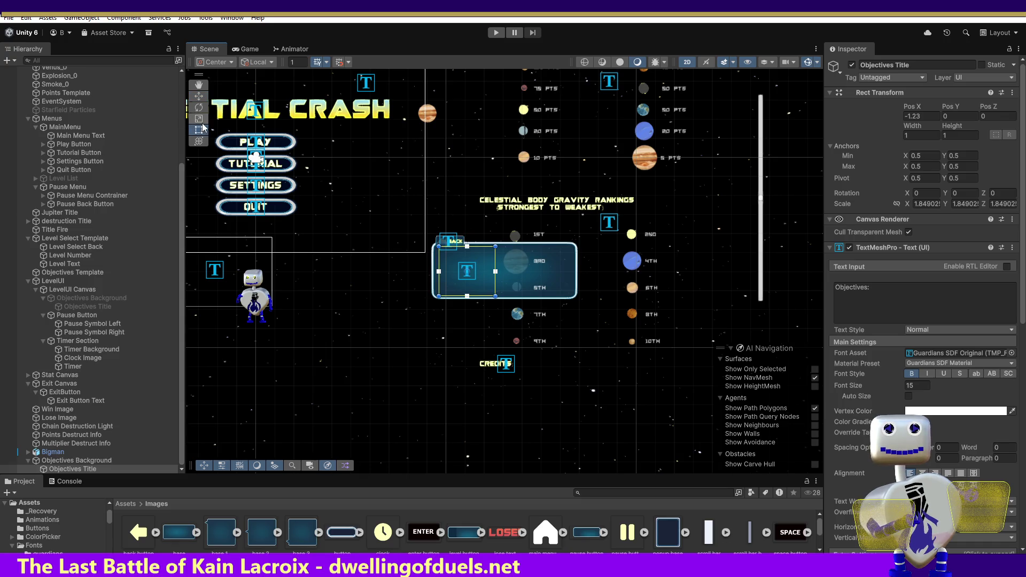
pyautogui.moveTo(473, 274); pyautogui.dragTo(482, 269)
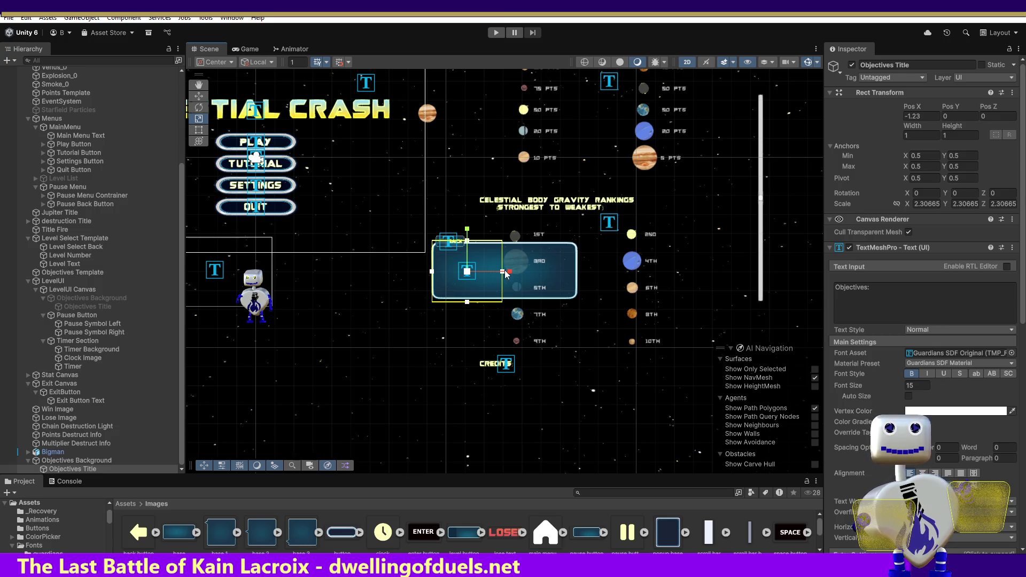
pyautogui.hotkey('ctrl', 'z')
# Stretch the title horizontally across the blue panel and centre it at Pos X 0.
pyautogui.moveTo(508, 273); pyautogui.dragTo(545, 274)
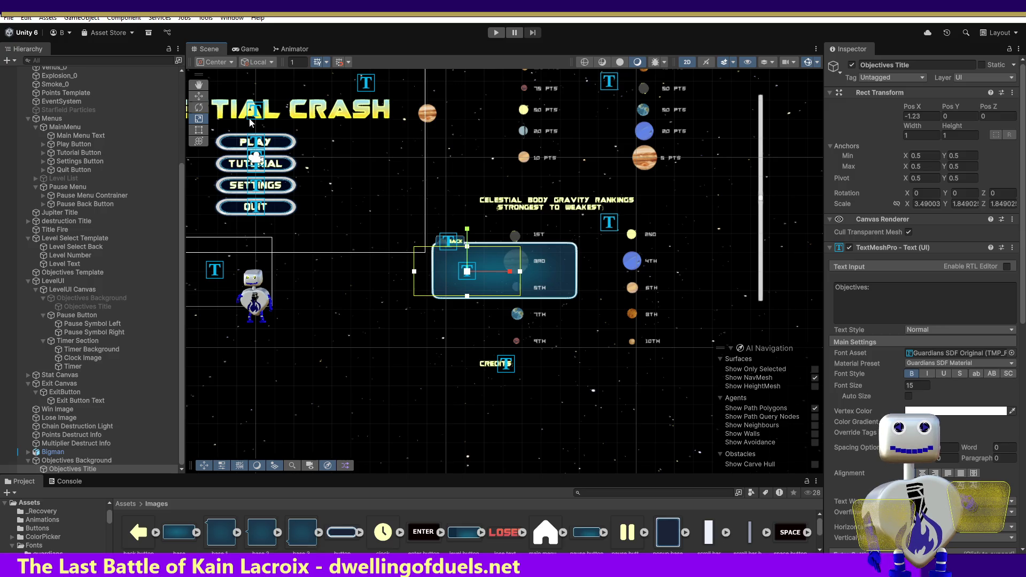
pyautogui.click(202, 98)
pyautogui.moveTo(464, 279); pyautogui.dragTo(497, 270)
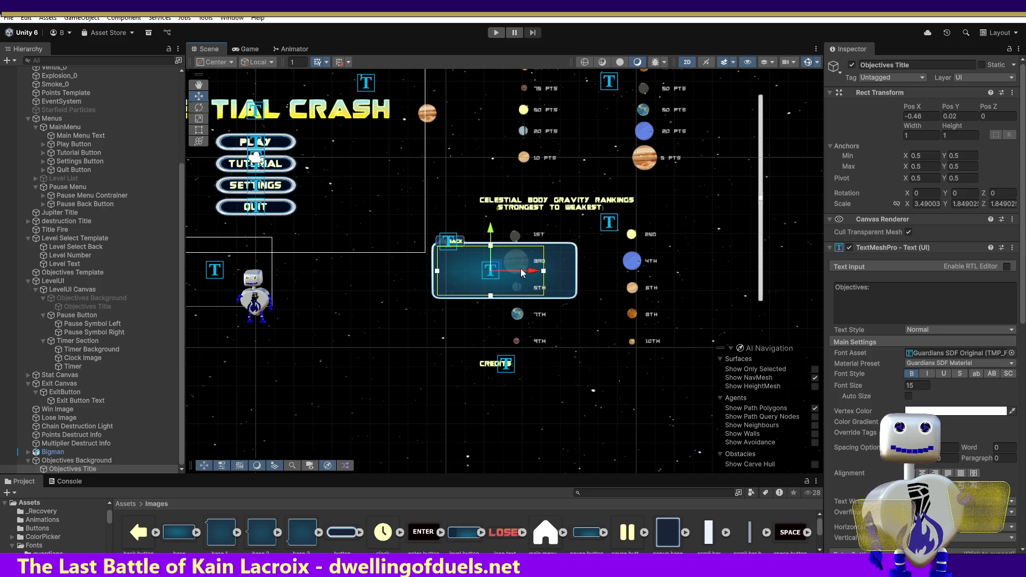
pyautogui.click(199, 118)
pyautogui.moveTo(532, 275); pyautogui.dragTo(546, 277)
pyautogui.click(197, 96)
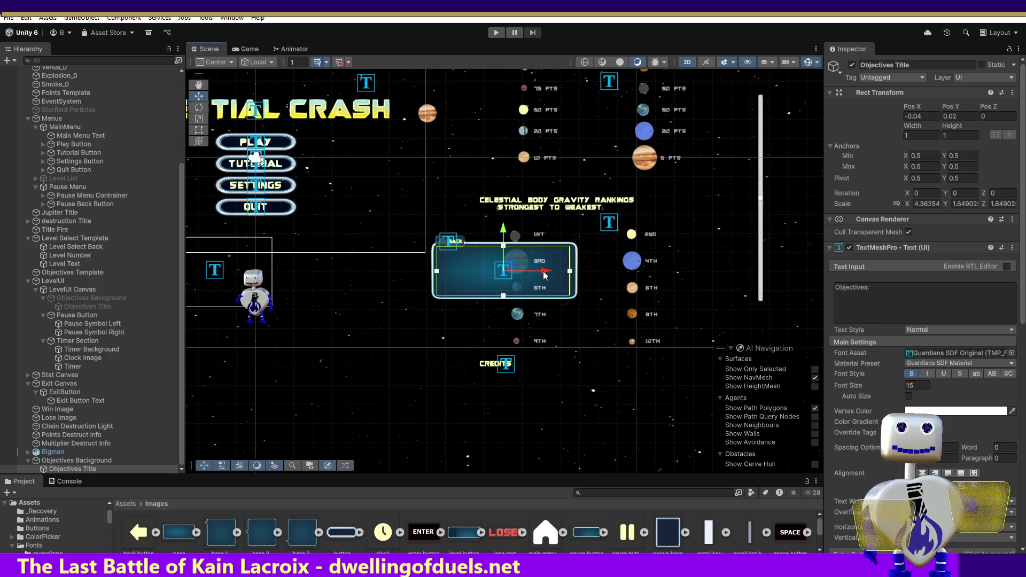
pyautogui.click(198, 118)
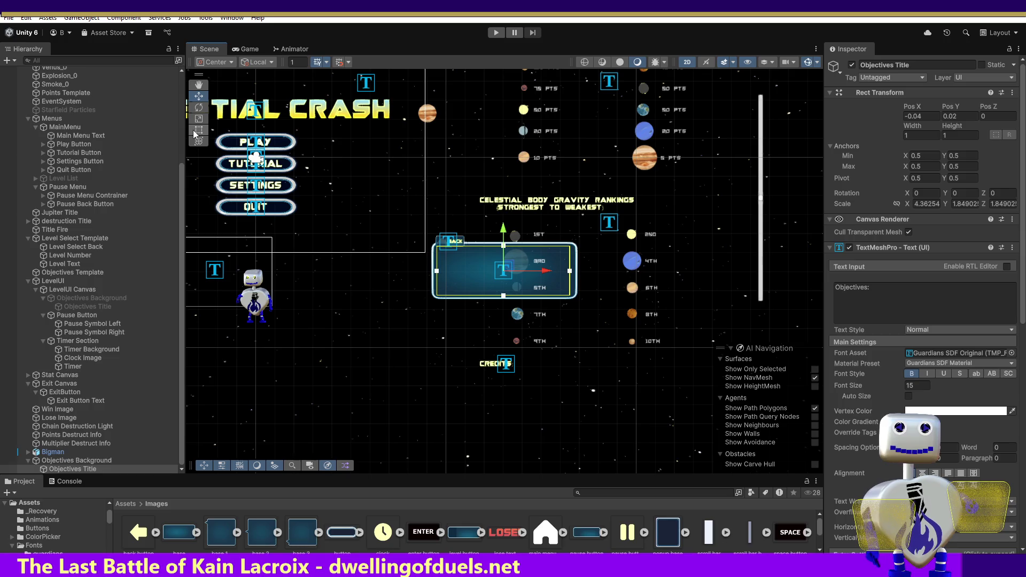
pyautogui.moveTo(549, 274); pyautogui.dragTo(549, 276)
pyautogui.click(198, 96)
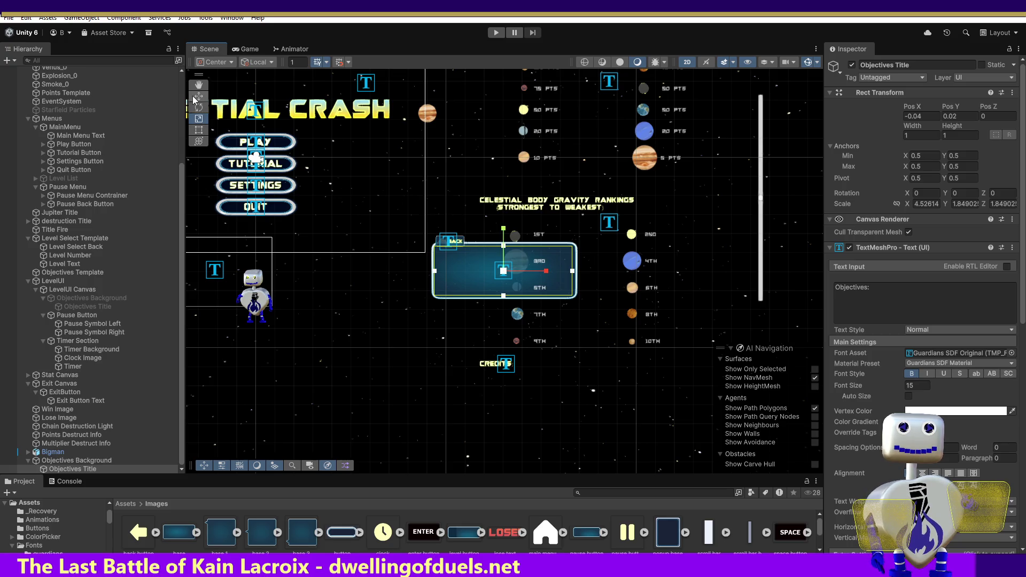
pyautogui.moveTo(546, 271); pyautogui.dragTo(547, 274)
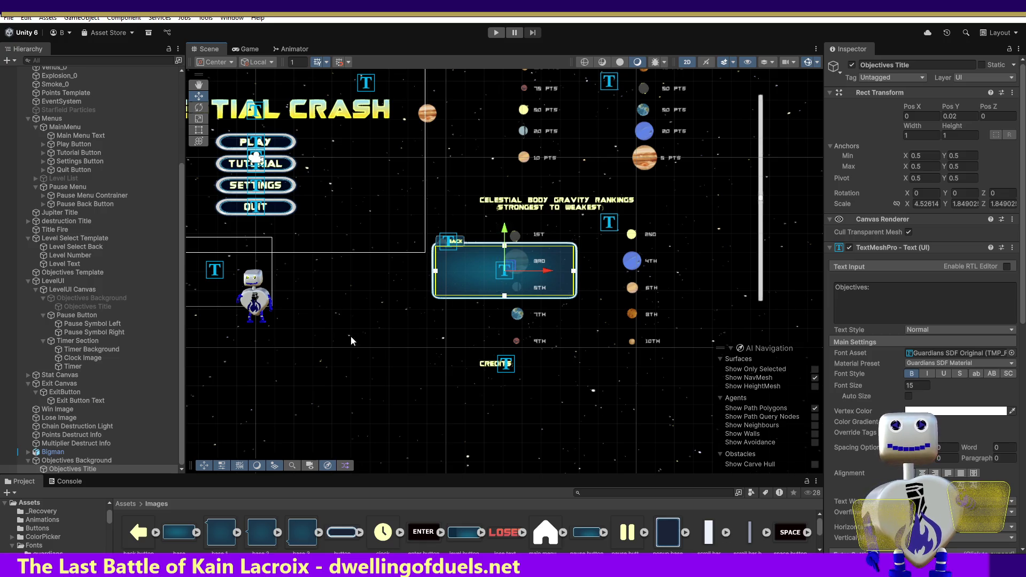
pyautogui.click(76, 460)
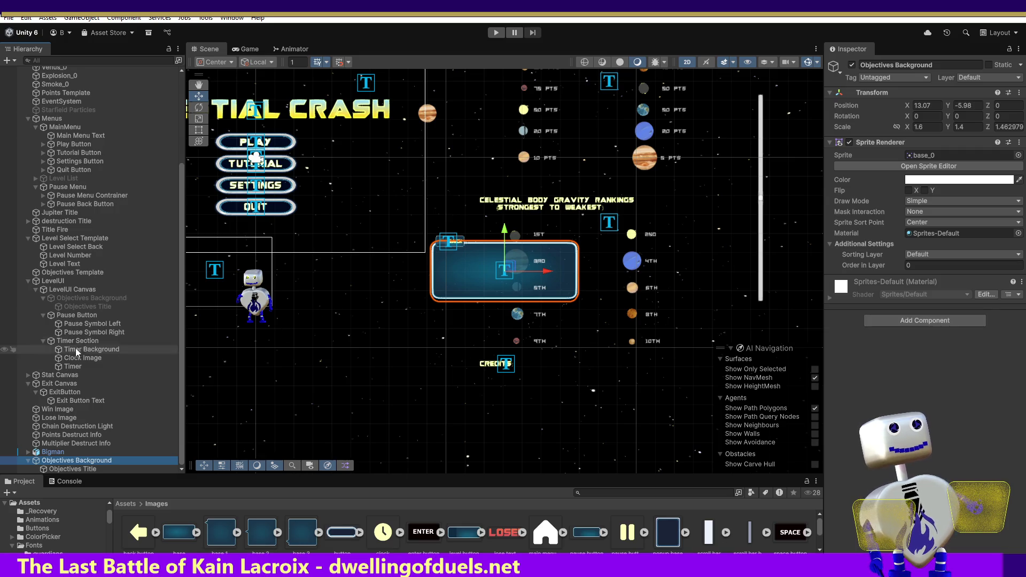
# Add a Canvas Renderer component to the lower Objectives Background.
pyautogui.click(60, 296)
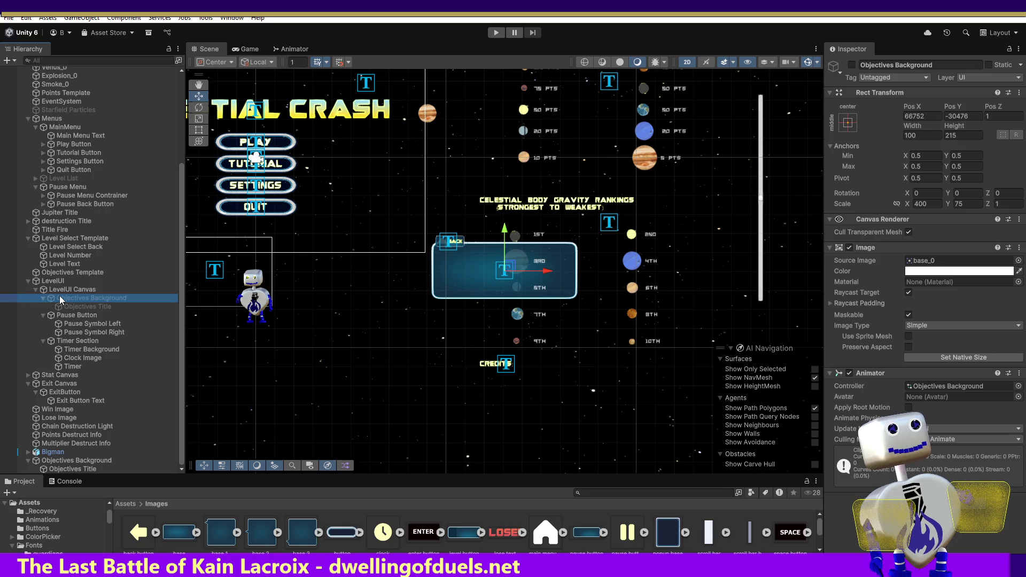
pyautogui.click(60, 296)
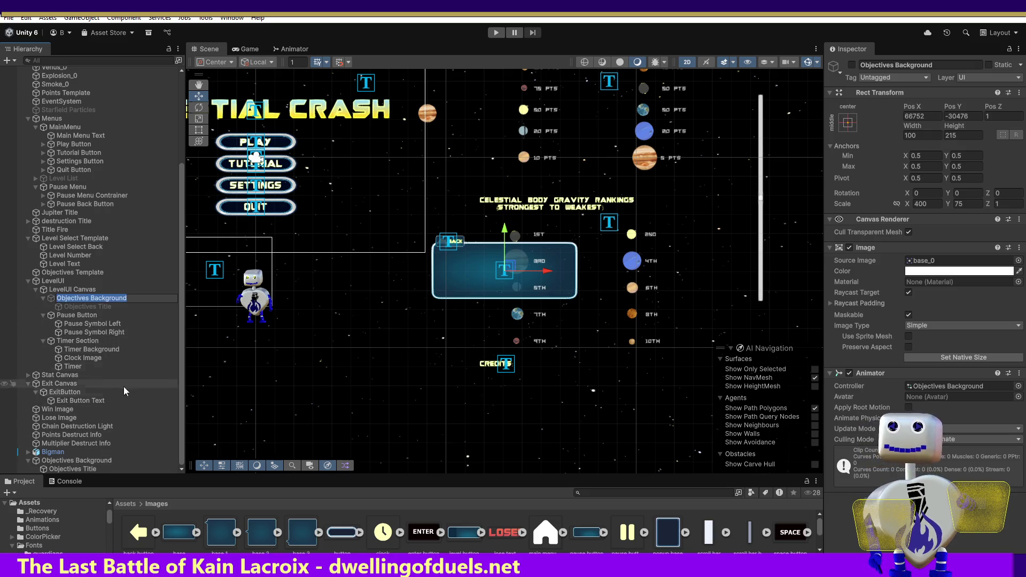
pyautogui.click(134, 461)
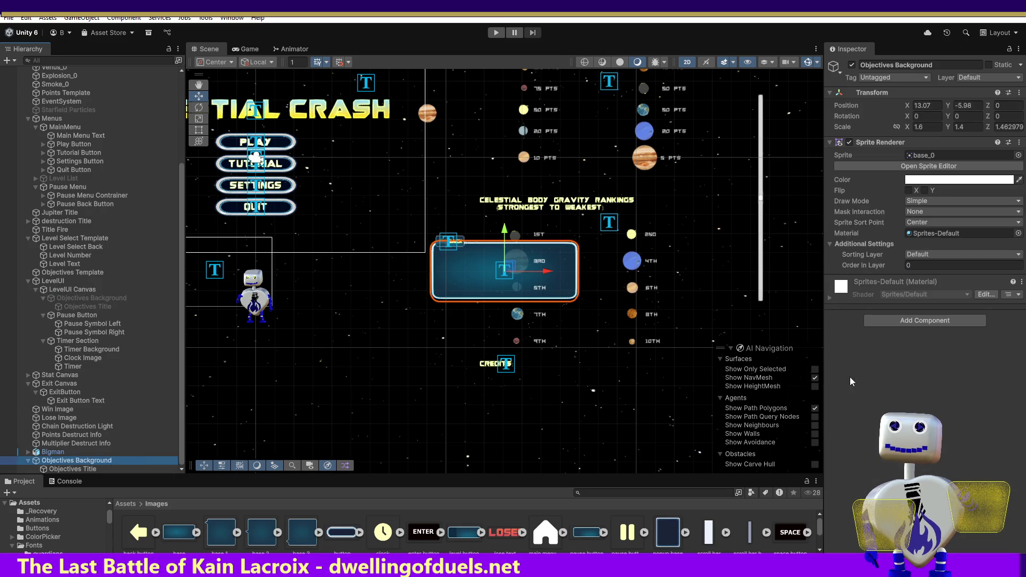
pyautogui.click(931, 322)
pyautogui.write('canvas')
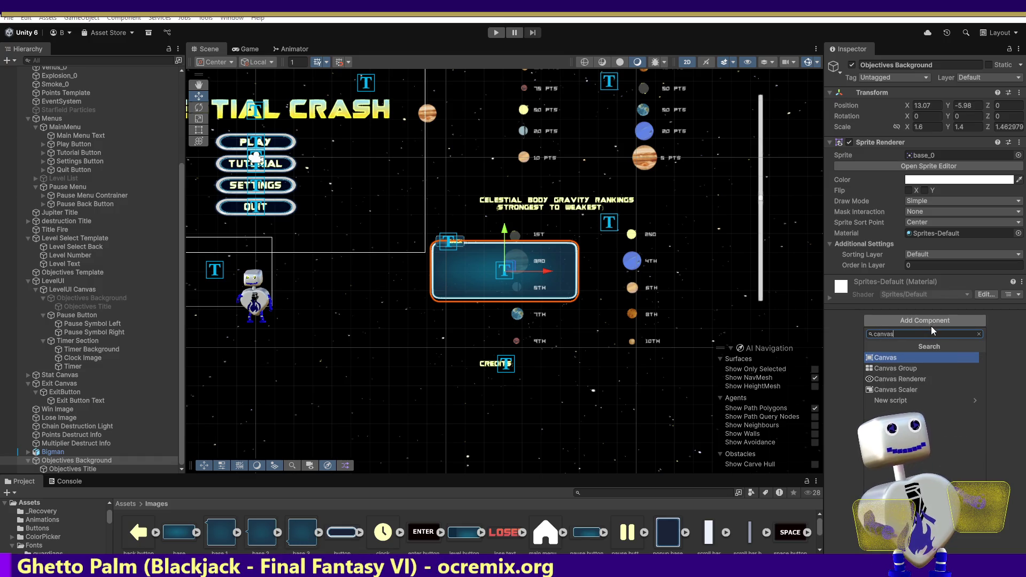
pyautogui.click(925, 378)
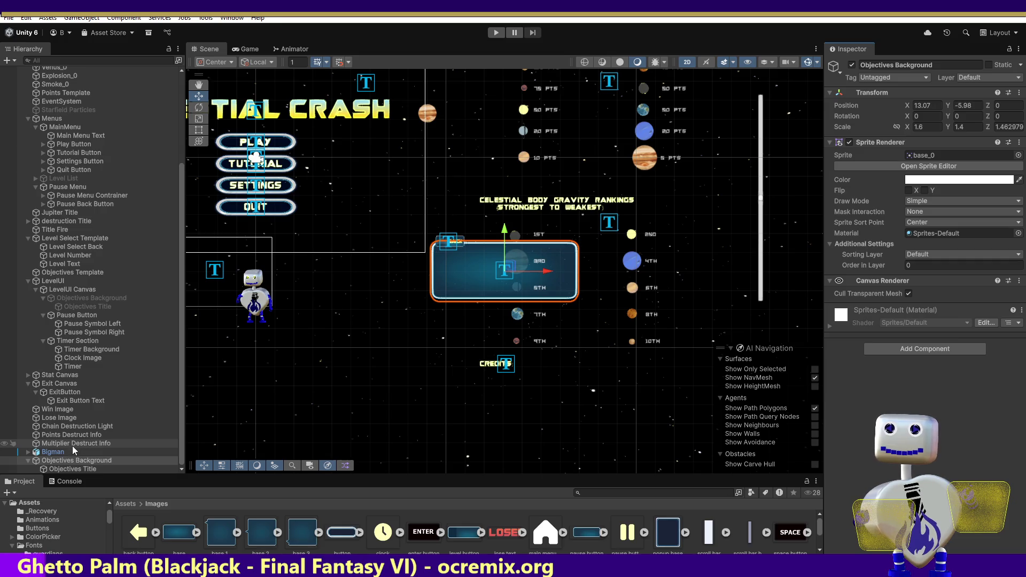
# Compare with the canvas Objectives Background, then remove the lower one's Sprite Renderer.
pyautogui.click(85, 297)
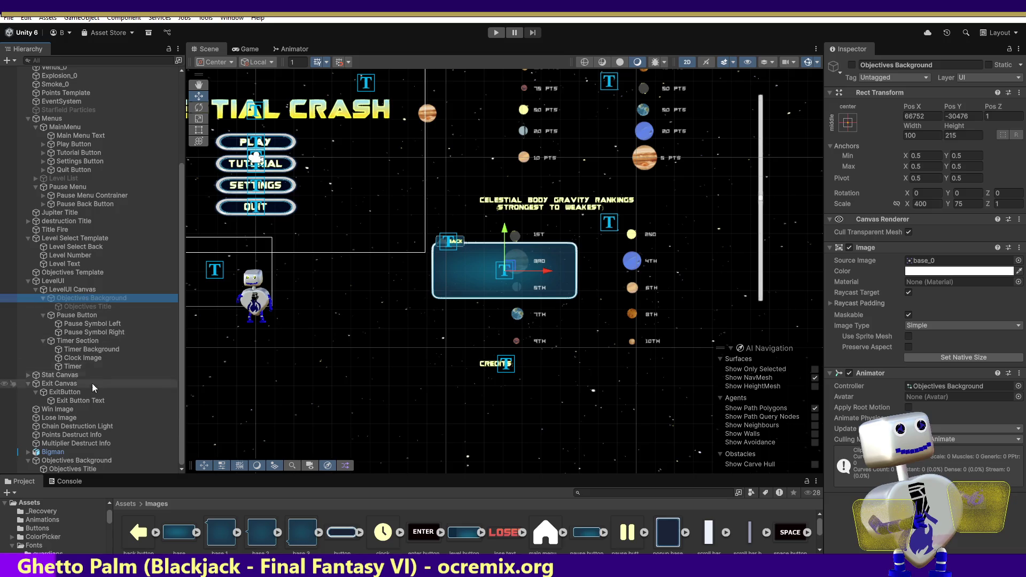
pyautogui.click(75, 460)
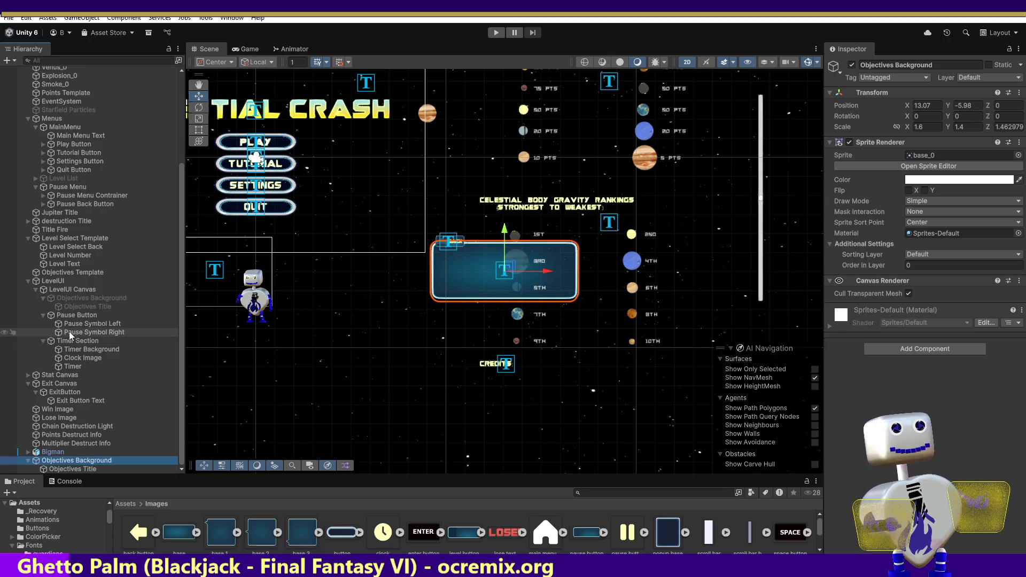
pyautogui.click(85, 297)
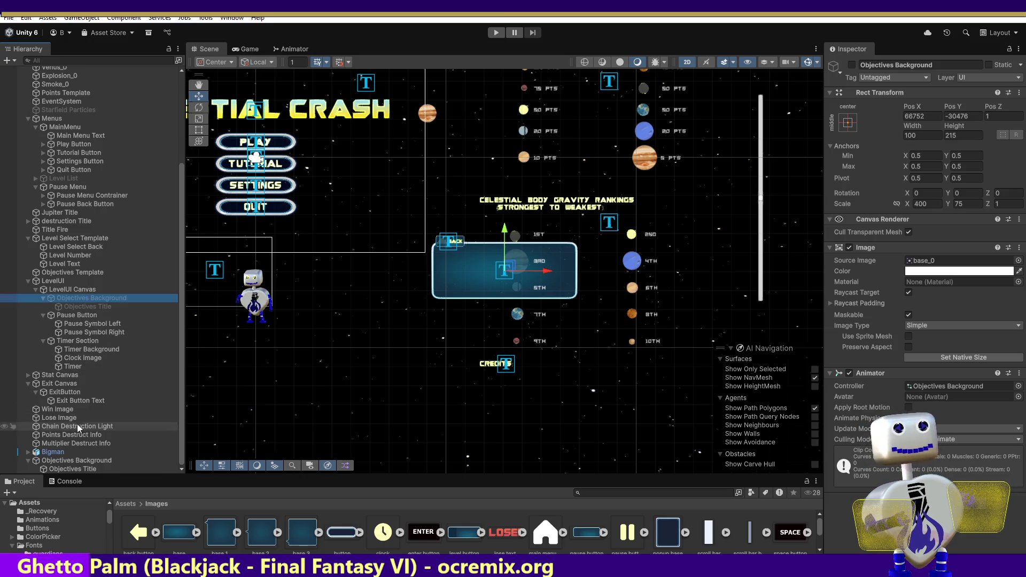
pyautogui.click(64, 462)
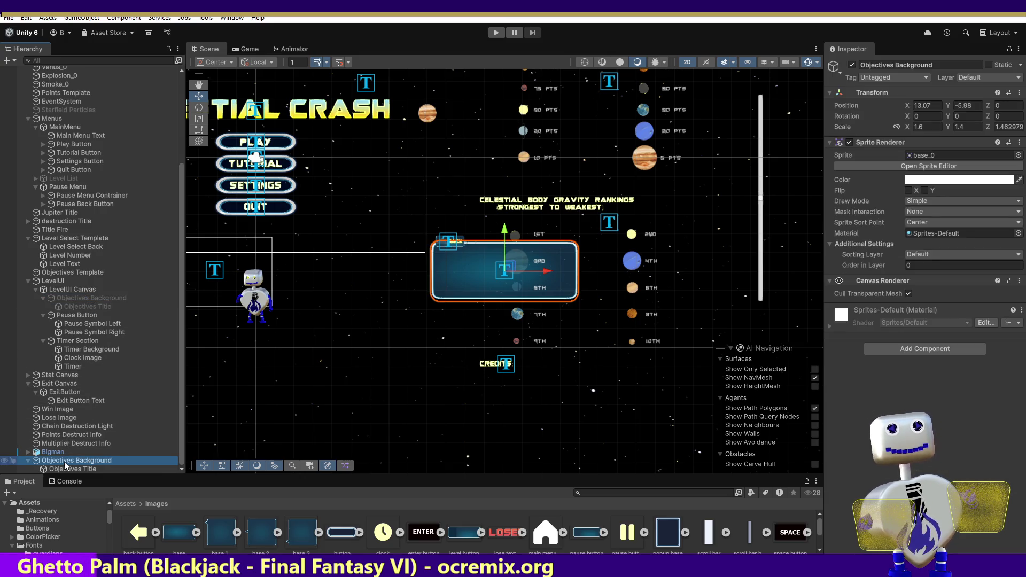
pyautogui.click(1019, 142)
pyautogui.click(949, 169)
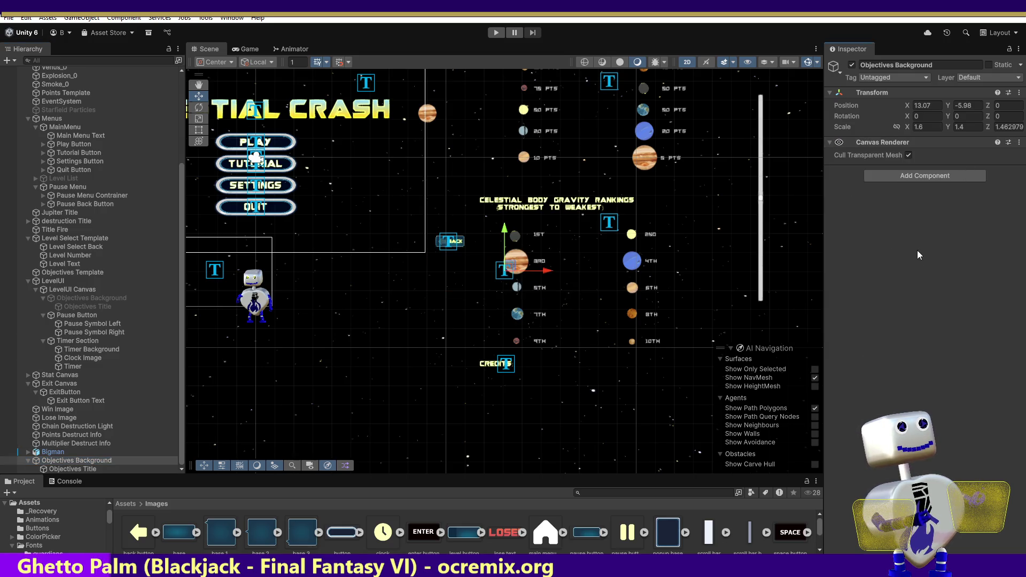
# Add an Image component to the loose Objectives Background using the base_0 sprite.
pyautogui.click(916, 178)
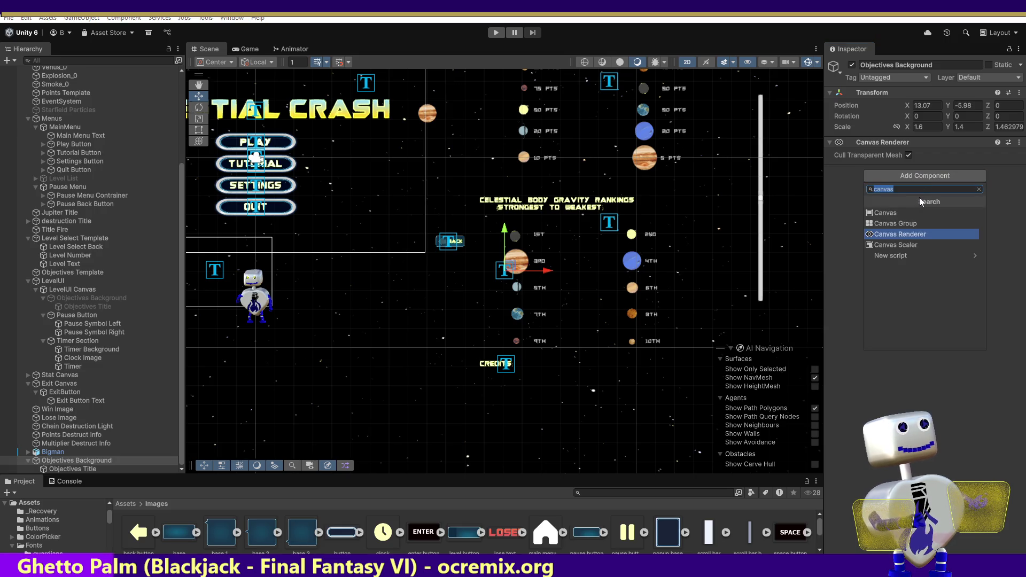
pyautogui.write('im')
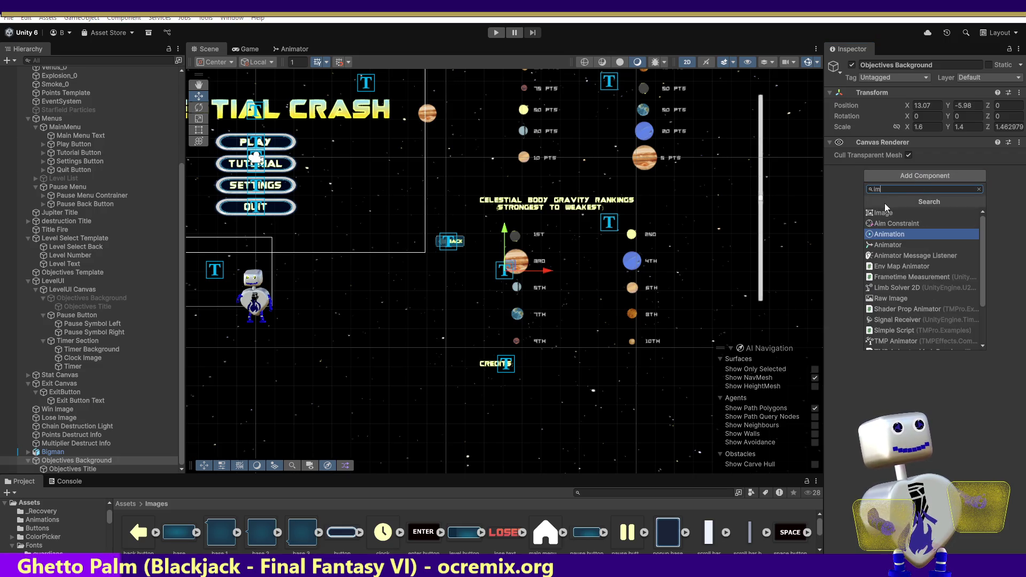
pyautogui.click(885, 213)
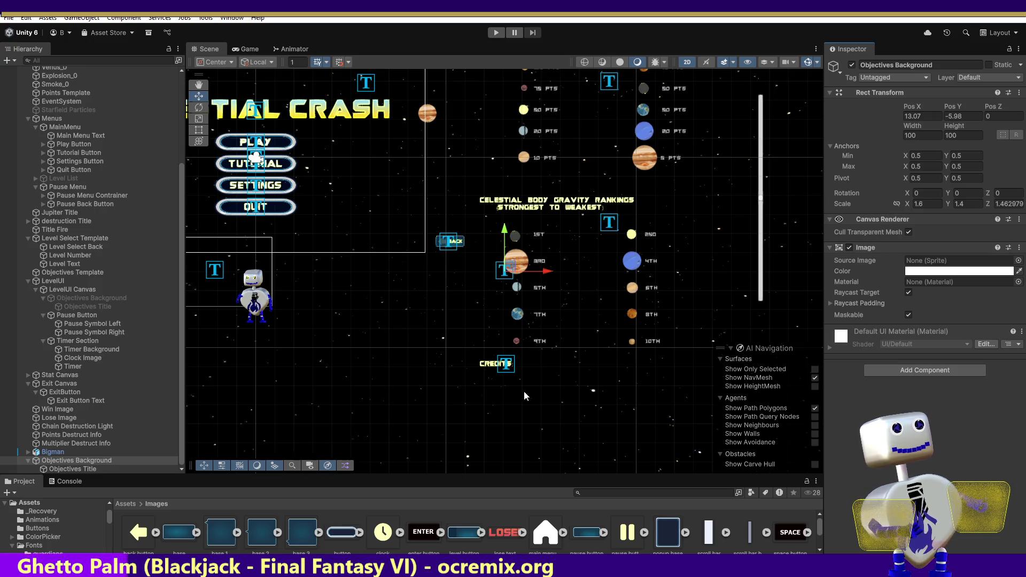
pyautogui.moveTo(182, 535)
pyautogui.mouseDown()
pyautogui.moveTo(908, 293)
pyautogui.moveTo(941, 260)
pyautogui.mouseUp()
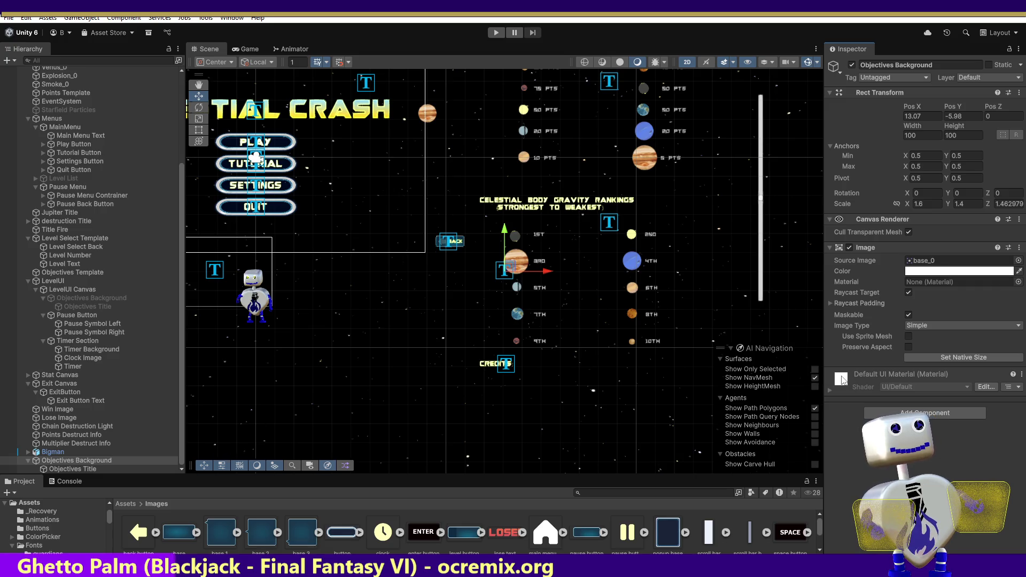
pyautogui.doubleClick(41, 460)
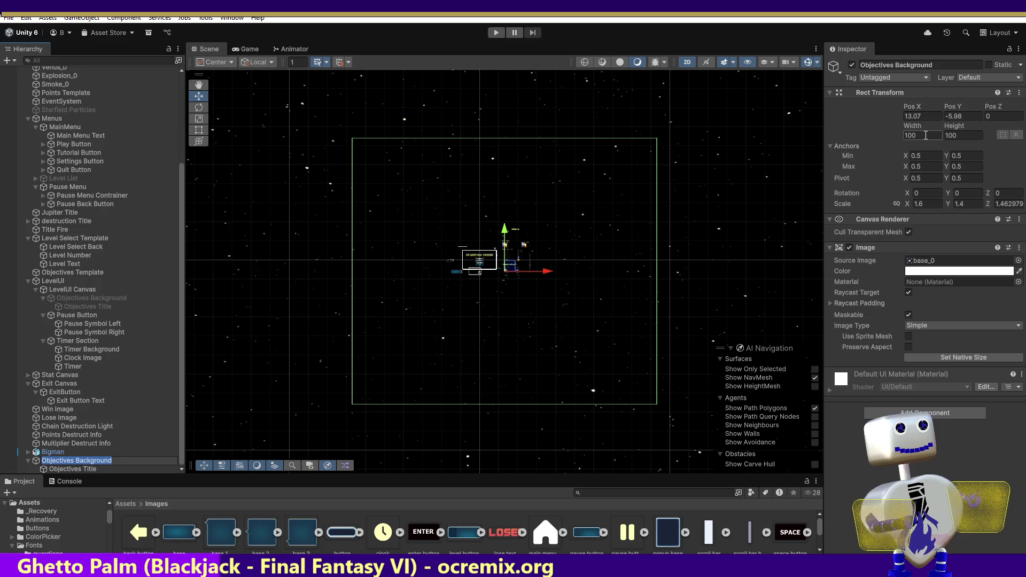
# Set its Width and Height to 10, trying Scale X 100 but keeping 1.6.
pyautogui.click(925, 135)
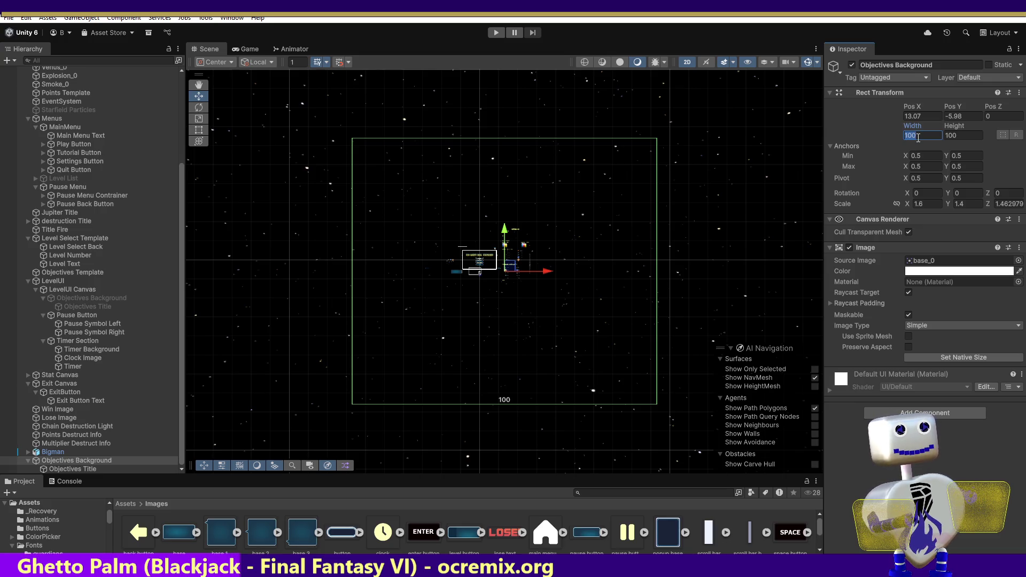
pyautogui.write('10')
pyautogui.click(954, 135)
pyautogui.write('10')
pyautogui.doubleClick(81, 460)
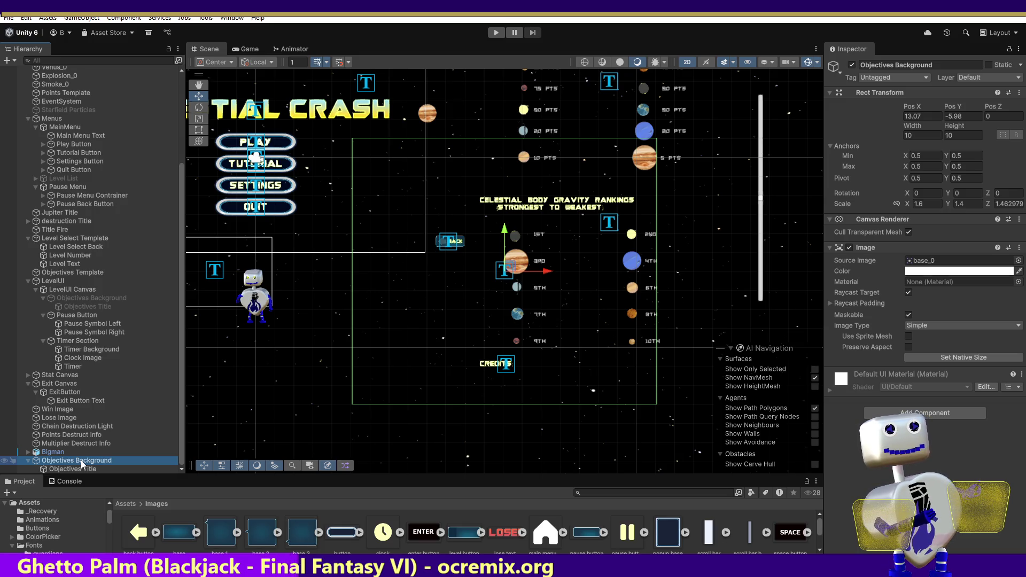
pyautogui.click(927, 204)
pyautogui.write('100')
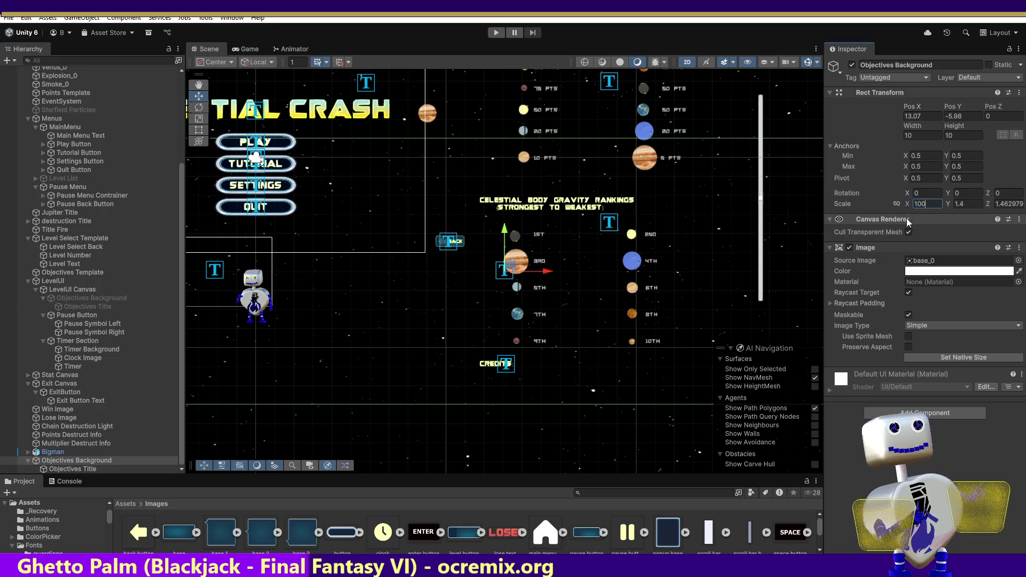
pyautogui.press('Escape')
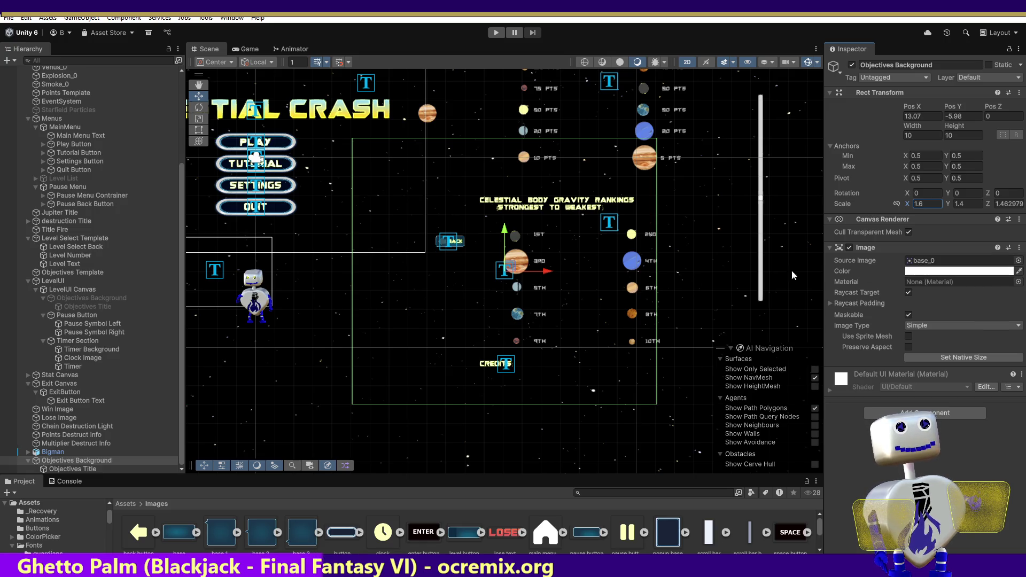
pyautogui.click(86, 297)
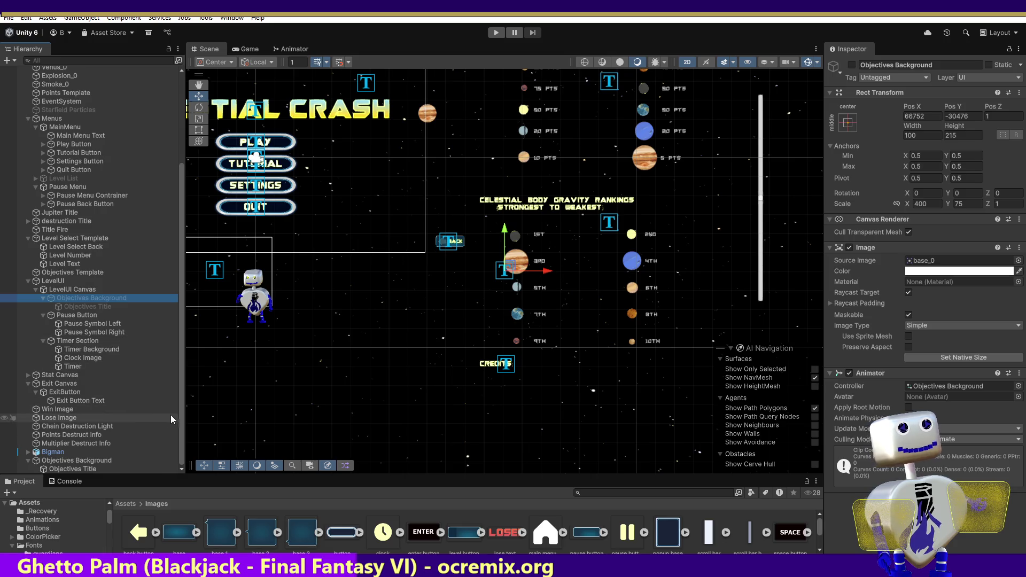
# Add an Image component to the standalone Objectives Background and expand it.
pyautogui.click(80, 461)
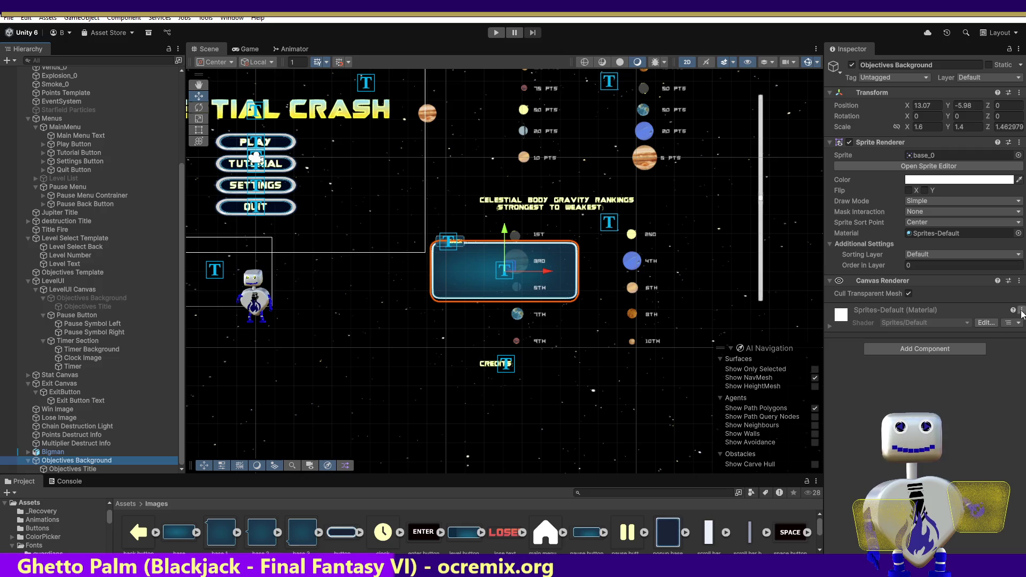
pyautogui.click(1019, 142)
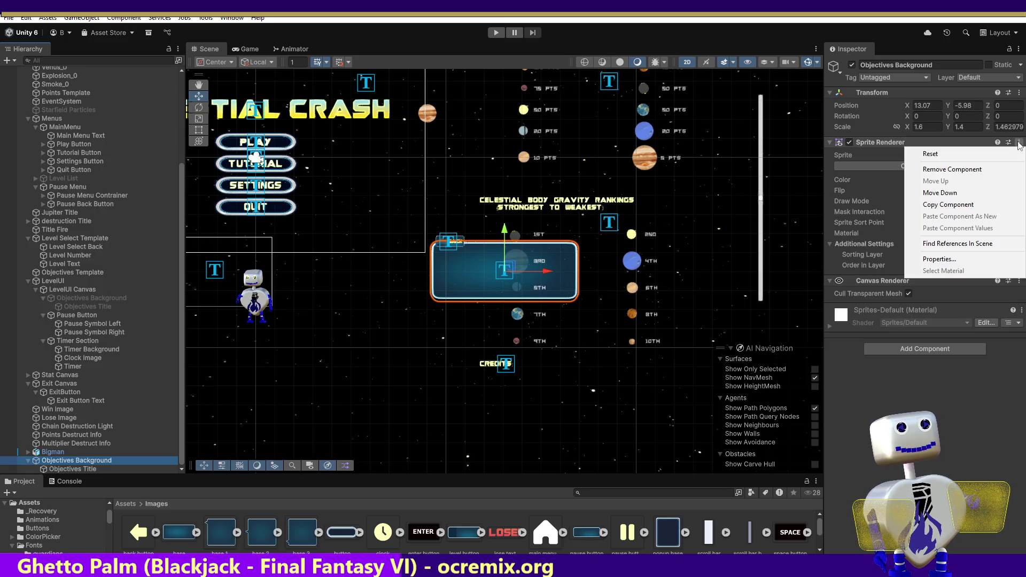
pyautogui.click(924, 348)
pyautogui.write('Im')
pyautogui.click(889, 385)
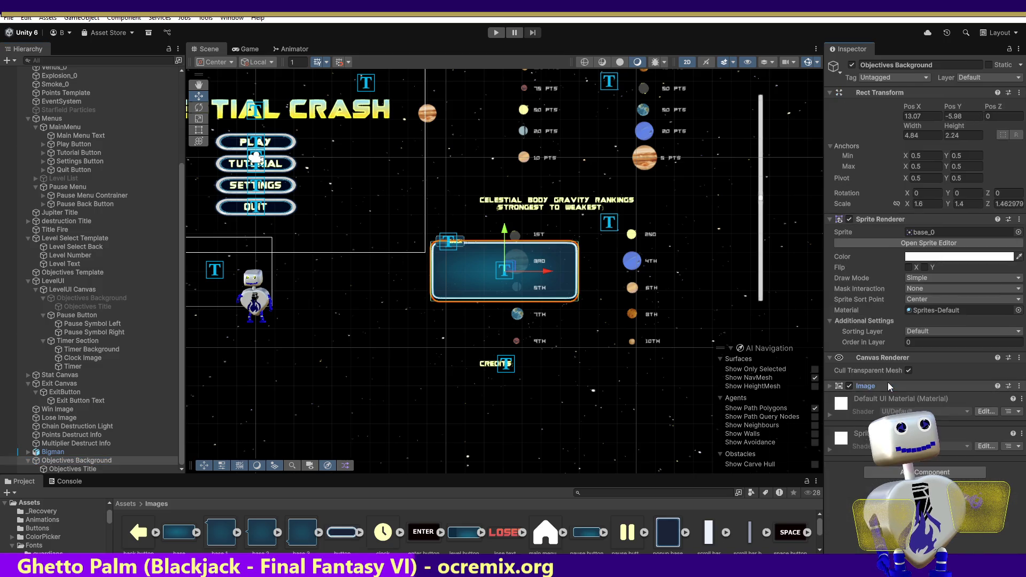
pyautogui.click(888, 386)
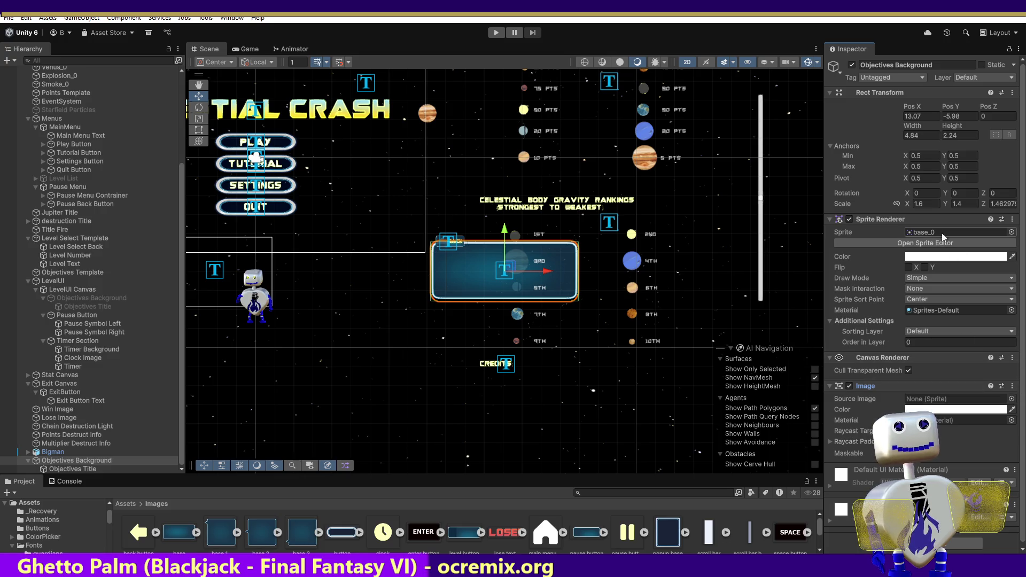
# Drag the base sprite onto Objectives Background, restoring its base_0 Sprite Renderer.
pyautogui.click(930, 233)
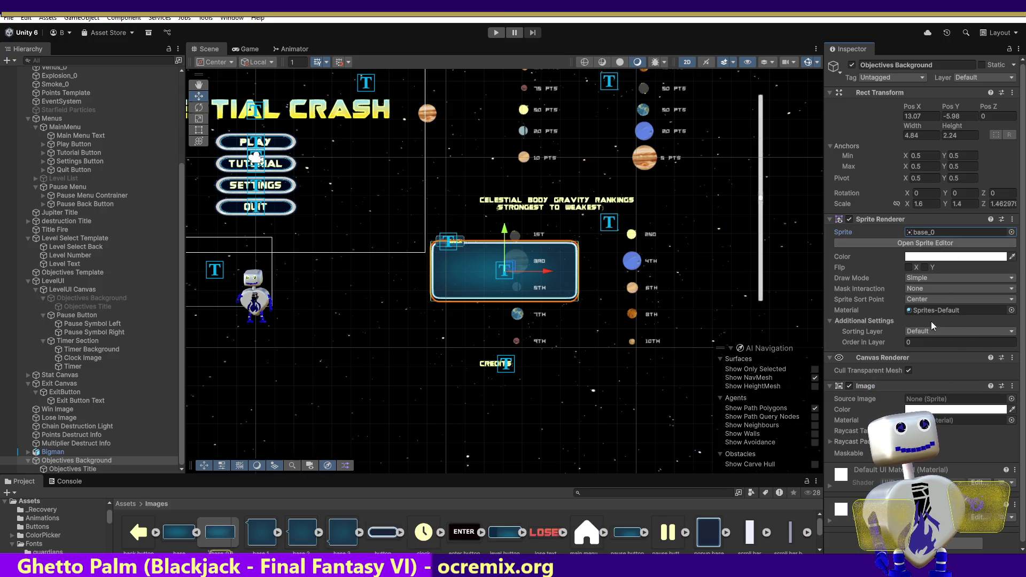
pyautogui.click(171, 530)
pyautogui.moveTo(171, 530)
pyautogui.mouseDown()
pyautogui.moveTo(661, 414)
pyautogui.moveTo(736, 378)
pyautogui.moveTo(743, 397)
pyautogui.mouseUp()
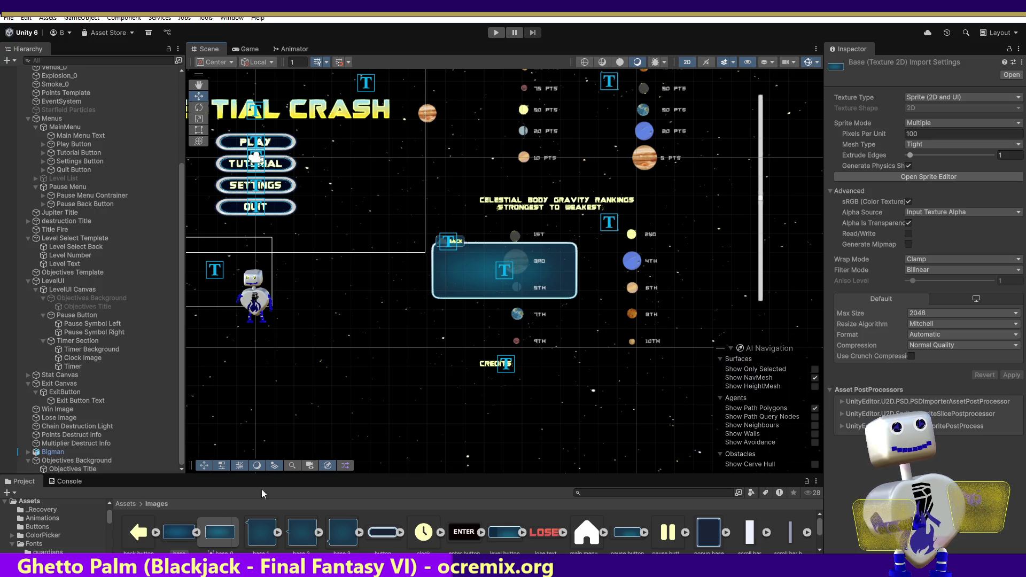
pyautogui.moveTo(117, 426); pyautogui.dragTo(80, 461)
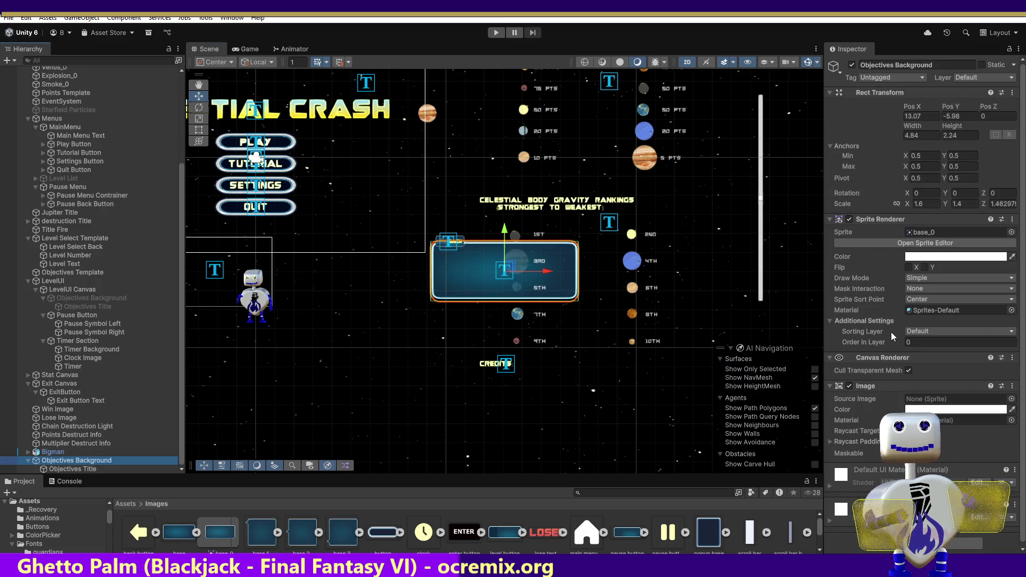
pyautogui.moveTo(279, 532)
pyautogui.mouseDown()
pyautogui.moveTo(262, 527)
pyautogui.moveTo(839, 374)
pyautogui.moveTo(940, 235)
pyautogui.moveTo(908, 236)
pyautogui.moveTo(915, 244)
pyautogui.moveTo(886, 270)
pyautogui.mouseUp()
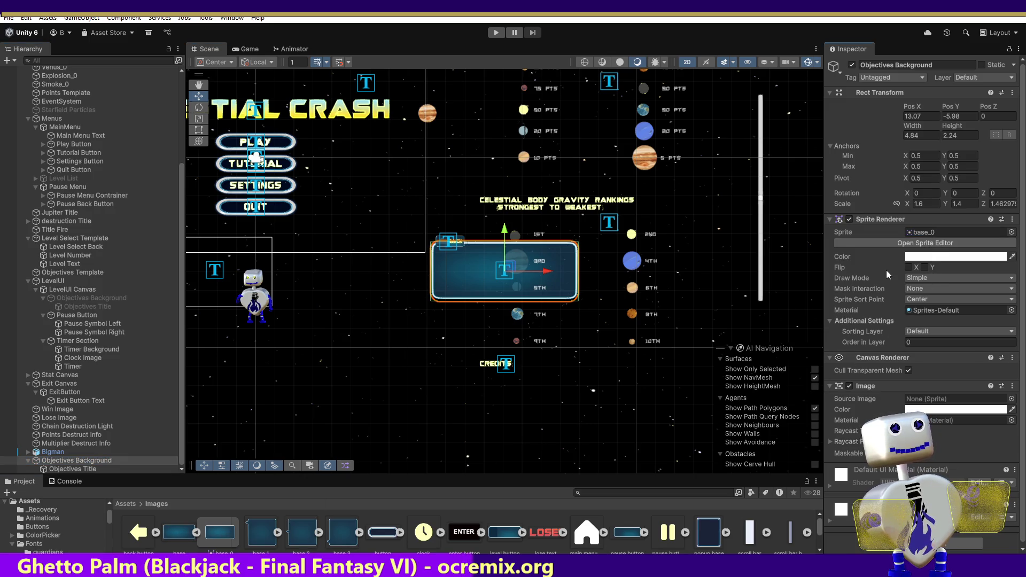
# Toggle the Image and Sprite Renderer components, undoing back to both enabled.
pyautogui.click(849, 386)
pyautogui.click(850, 386)
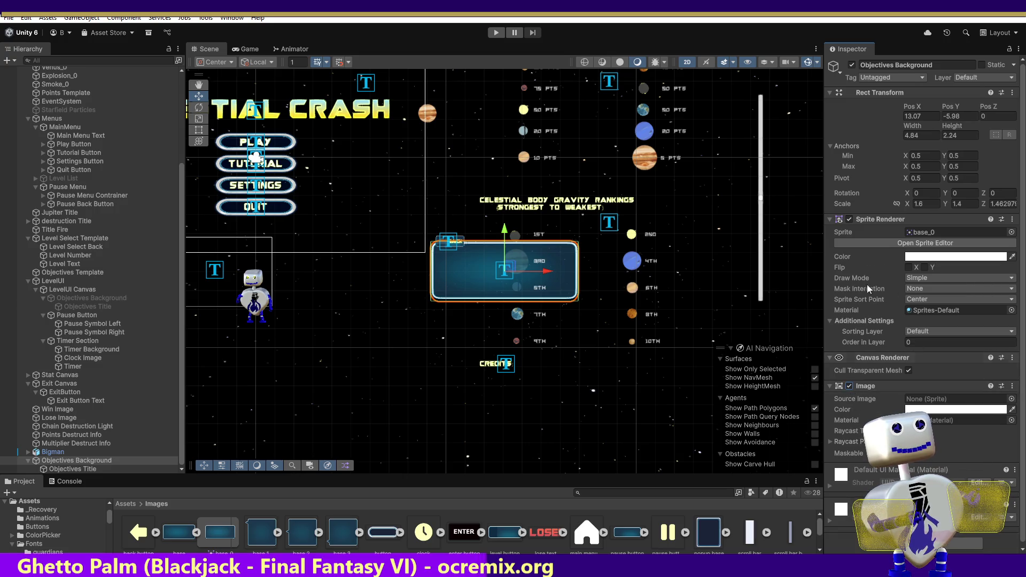
pyautogui.click(849, 219)
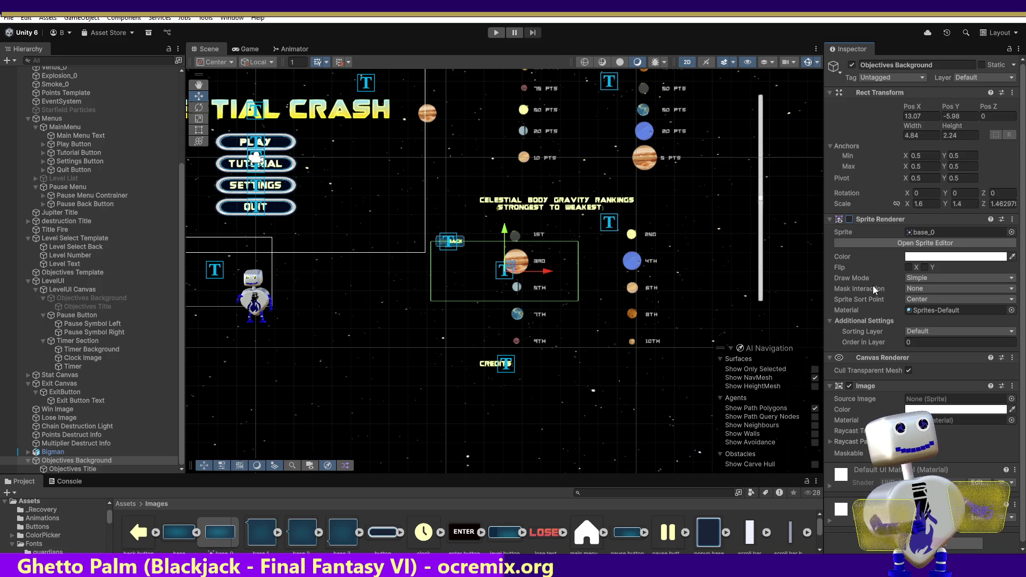
pyautogui.hotkey('ctrl', 'z')
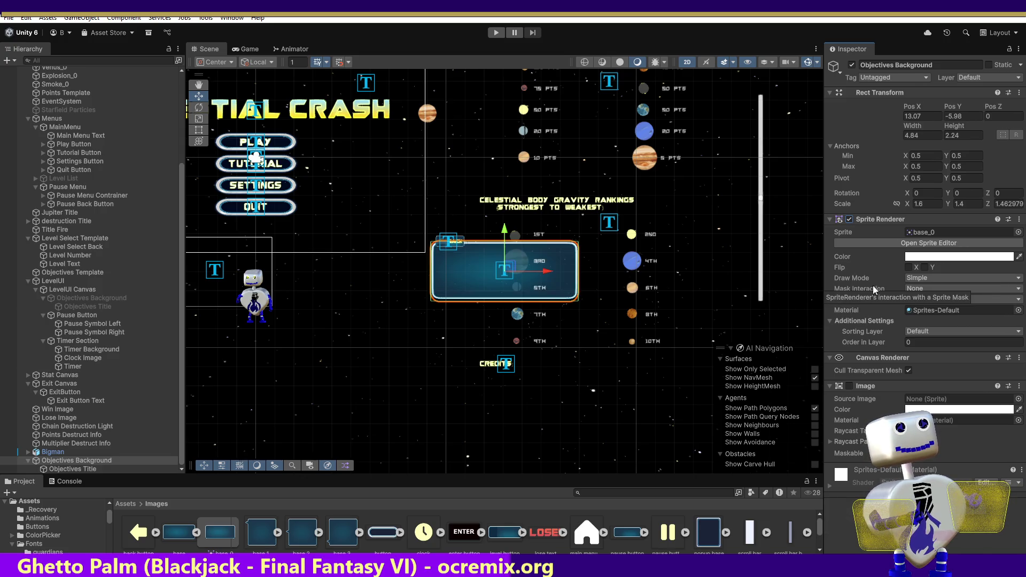
pyautogui.hotkey('ctrl', 'z')
pyautogui.hotkey('ctrl', 'y')
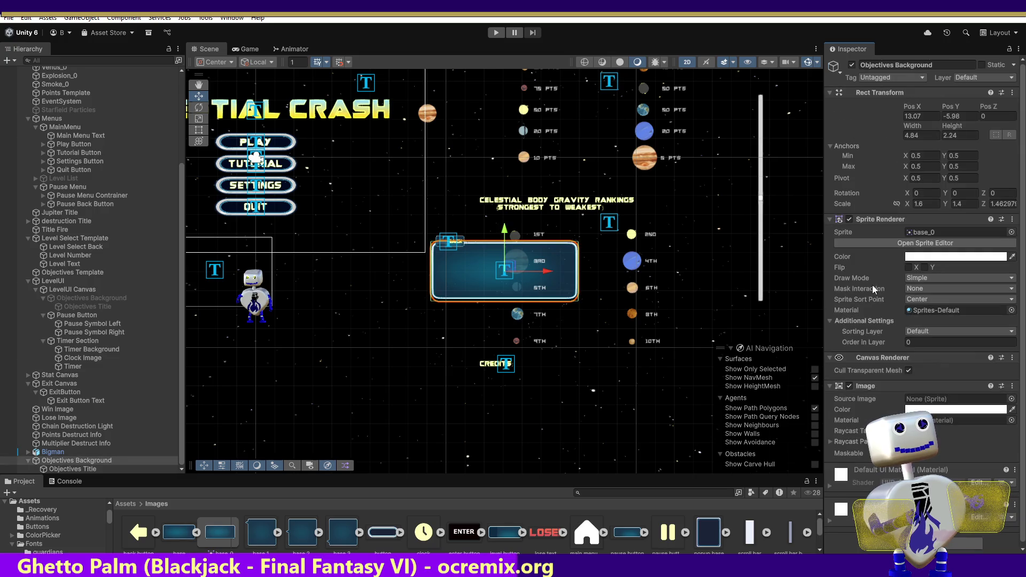
# Set base_0 as the Image's source sprite, disable the Sprite Renderer, and keep Image Type Simple.
pyautogui.click(184, 535)
pyautogui.moveTo(184, 534); pyautogui.dragTo(925, 402)
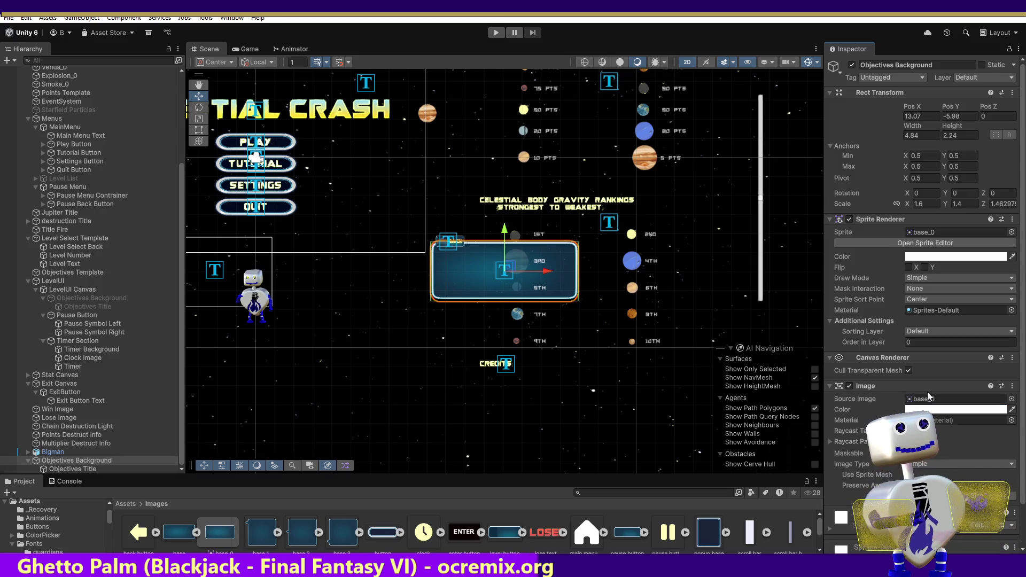
pyautogui.click(849, 220)
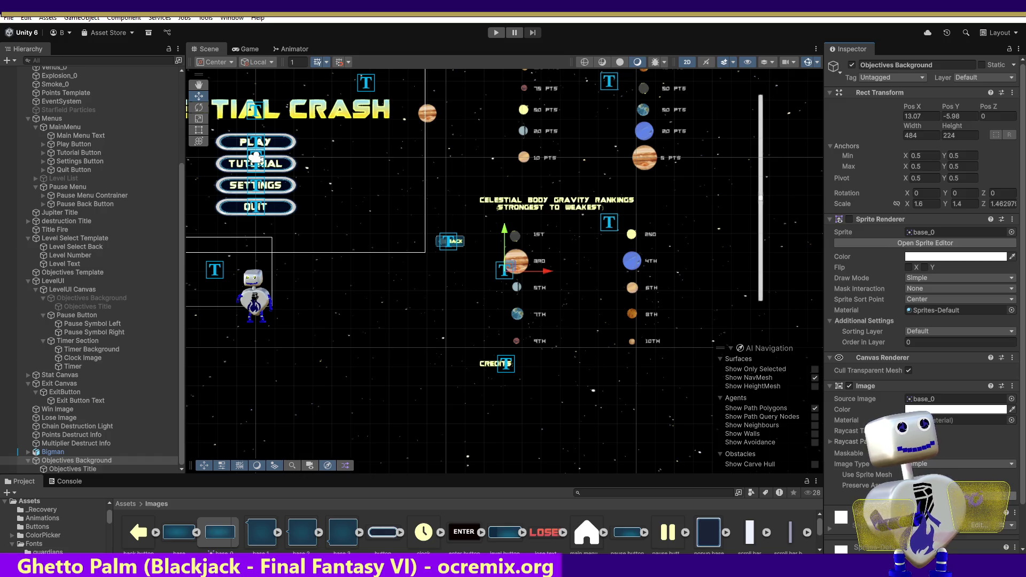
pyautogui.hotkey('ctrl', 'z')
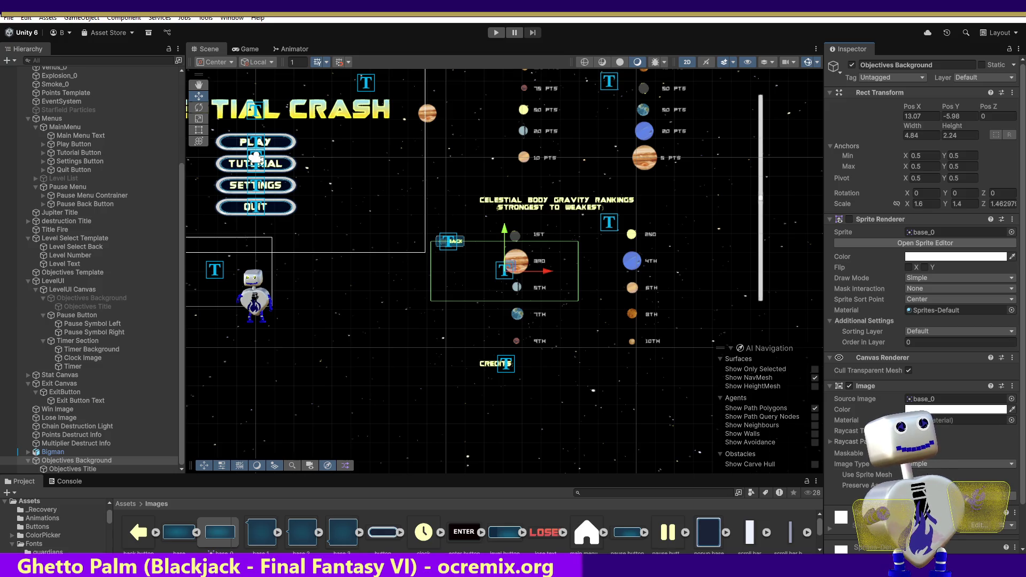
pyautogui.click(935, 464)
pyautogui.click(932, 475)
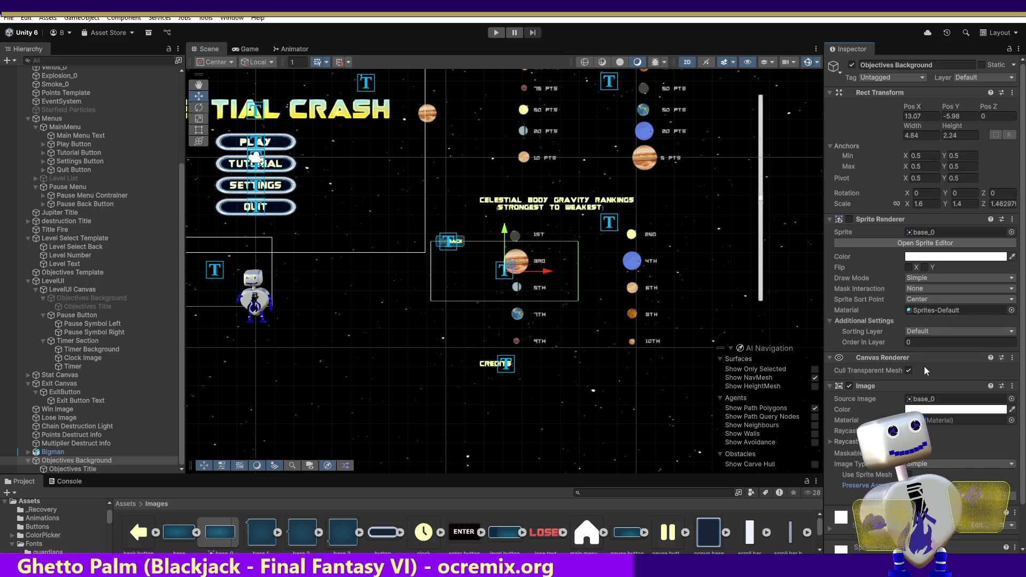
# Compare with the canvas's Objectives Background, then return to the standalone one.
pyautogui.click(94, 299)
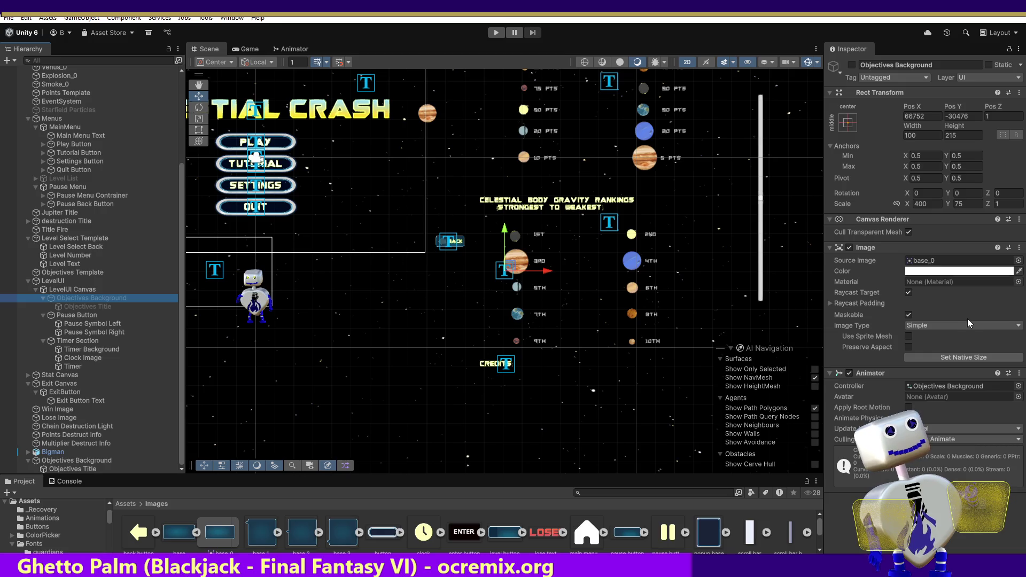
pyautogui.click(88, 462)
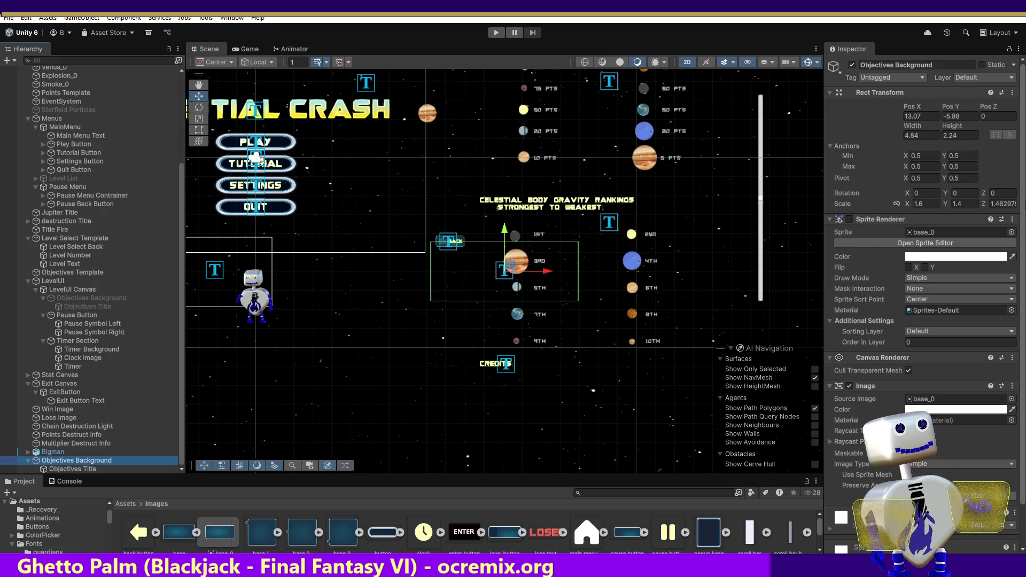
pyautogui.click(1018, 220)
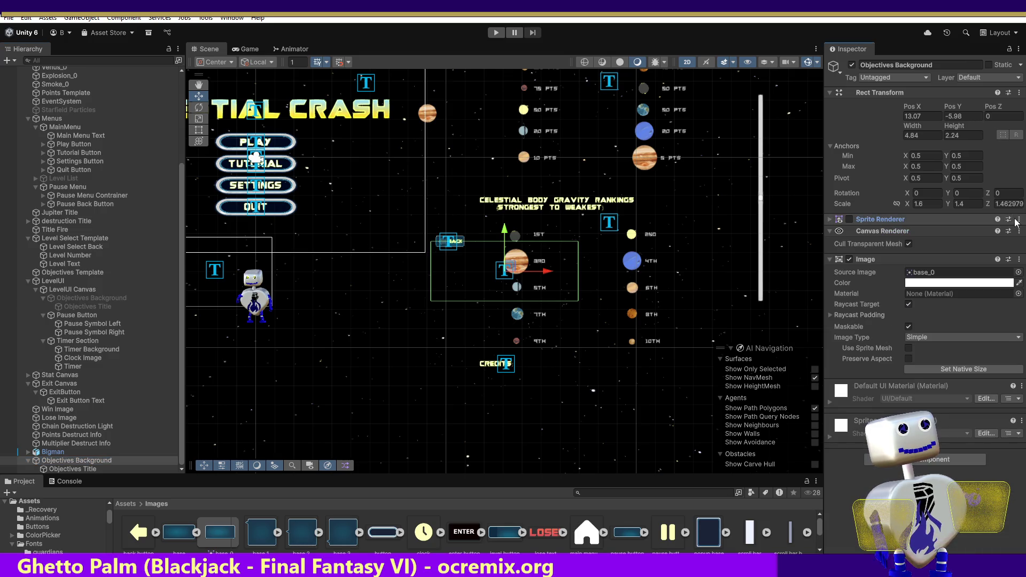
# Remove the Sprite Renderer, then undo twice to restore and re-enable it.
pyautogui.click(1018, 220)
pyautogui.click(978, 247)
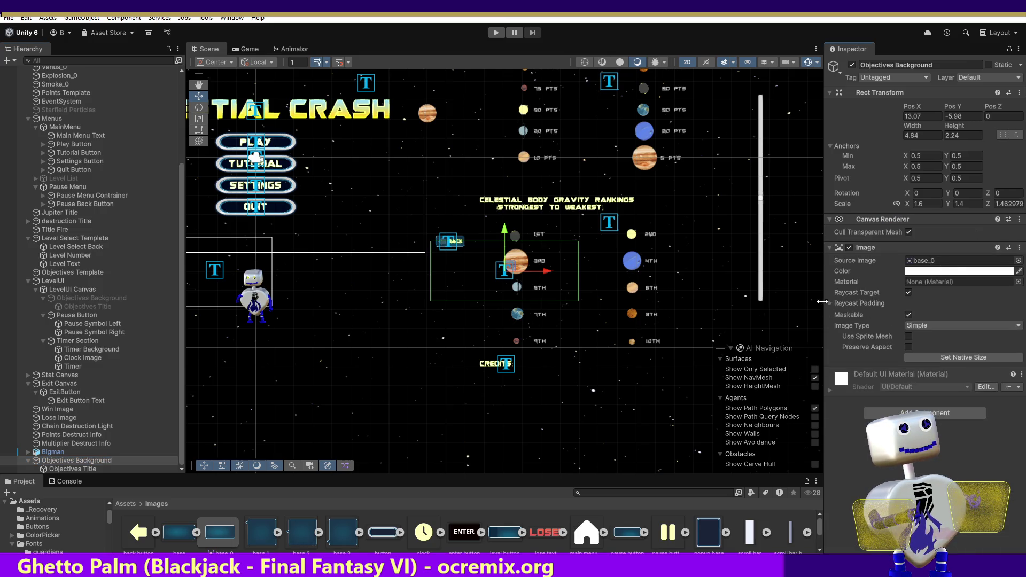
pyautogui.hotkey('ctrl', 'z')
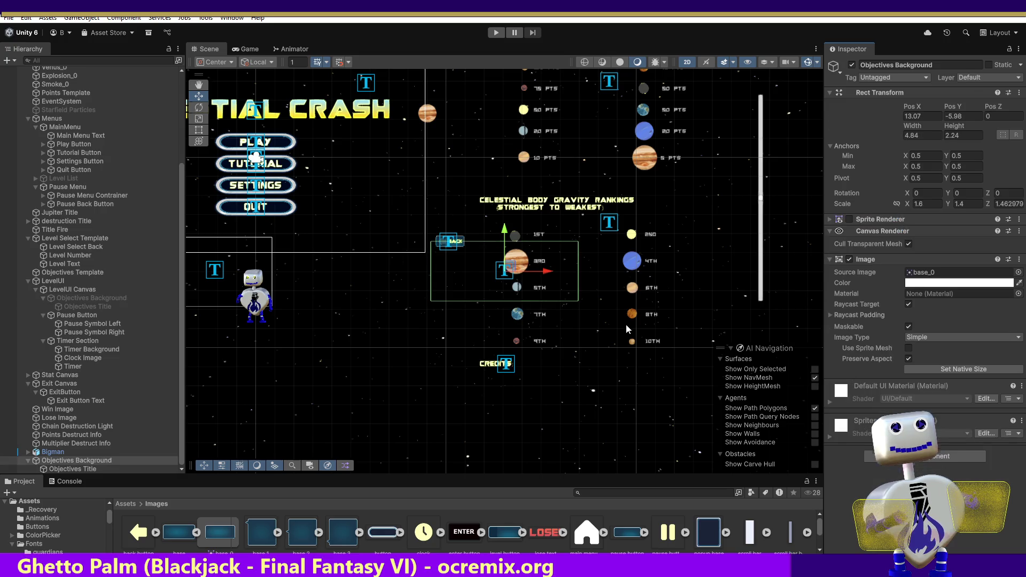
pyautogui.hotkey('ctrl', 'z')
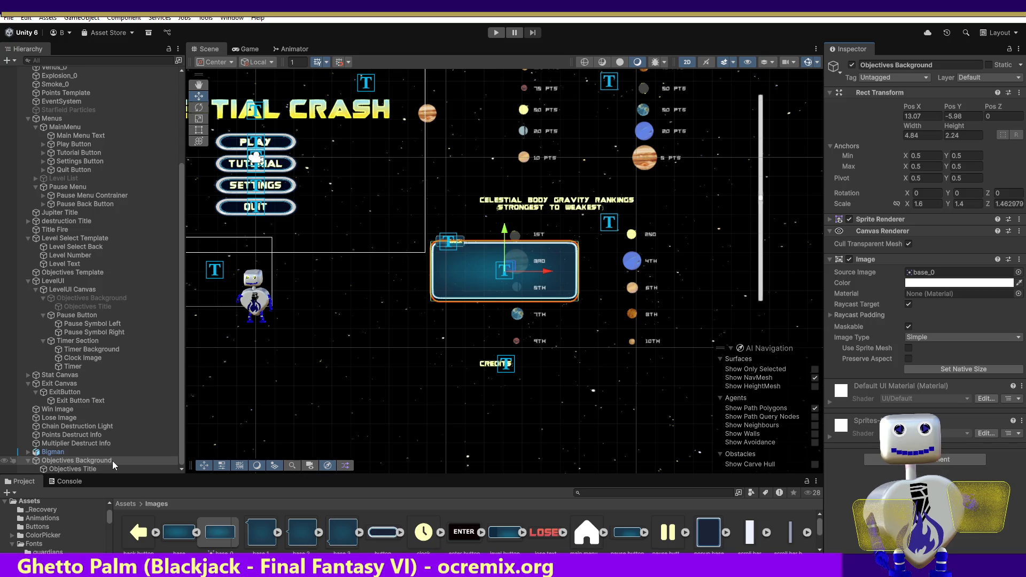
pyautogui.click(206, 533)
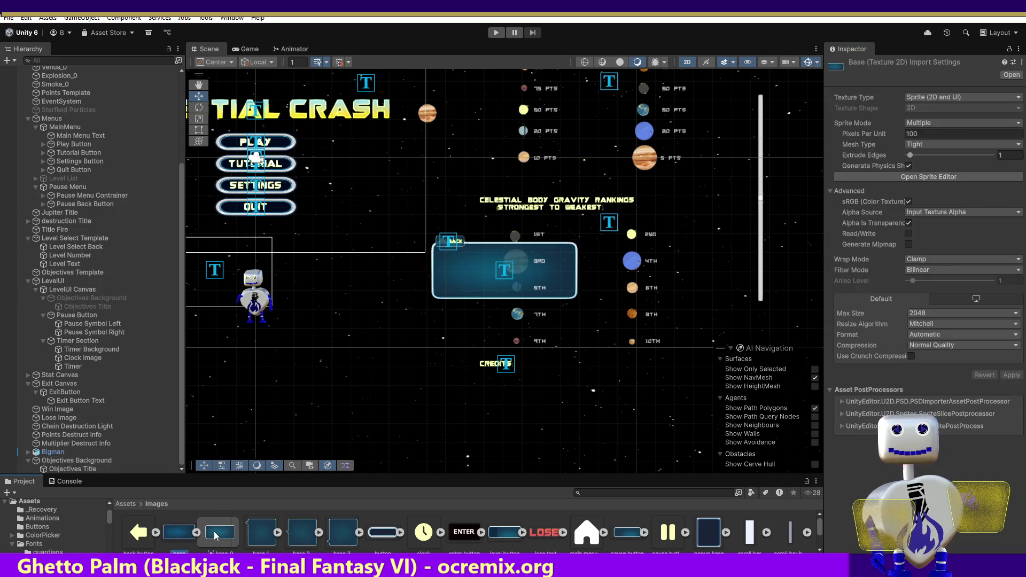
pyautogui.moveTo(325, 396); pyautogui.dragTo(324, 396)
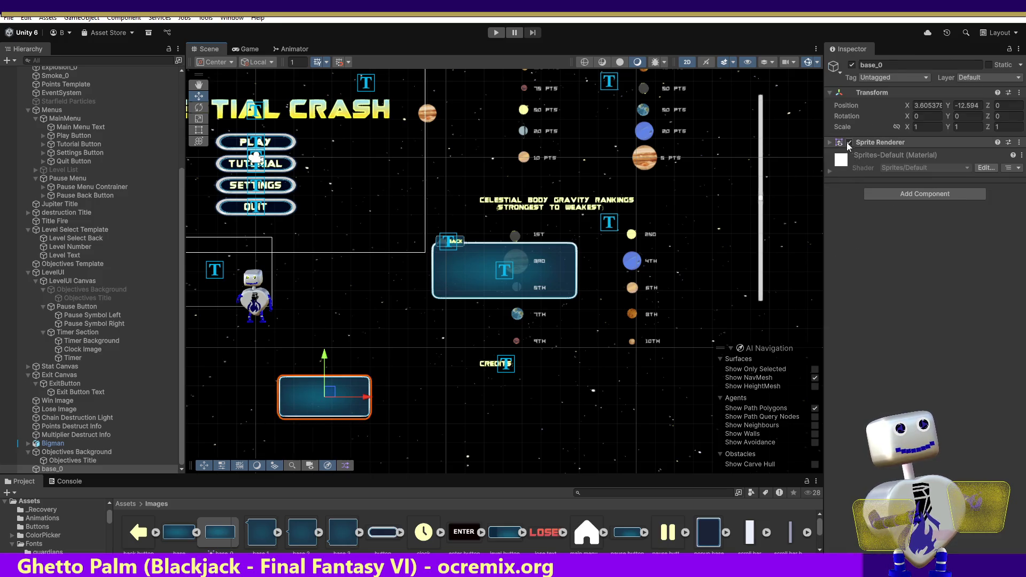
pyautogui.click(1020, 145)
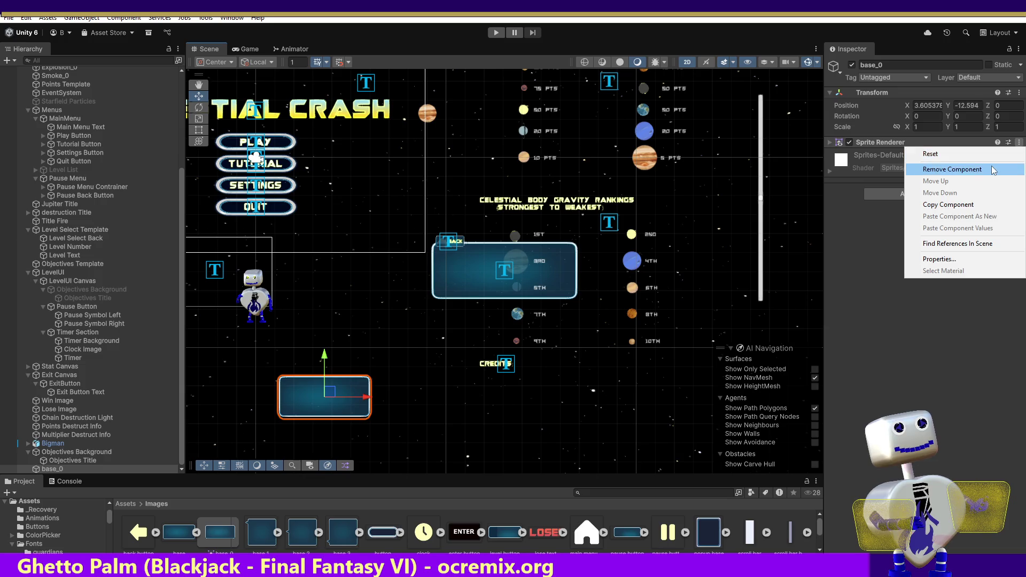
pyautogui.click(991, 165)
pyautogui.click(979, 147)
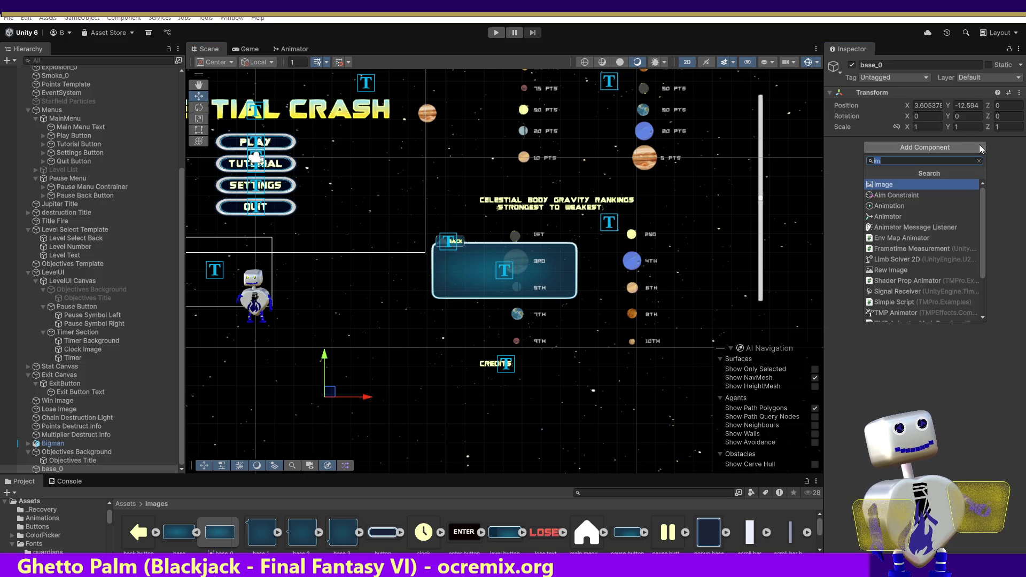
pyautogui.click(930, 186)
pyautogui.moveTo(179, 534)
pyautogui.mouseDown()
pyautogui.moveTo(853, 269)
pyautogui.moveTo(930, 268)
pyautogui.mouseUp()
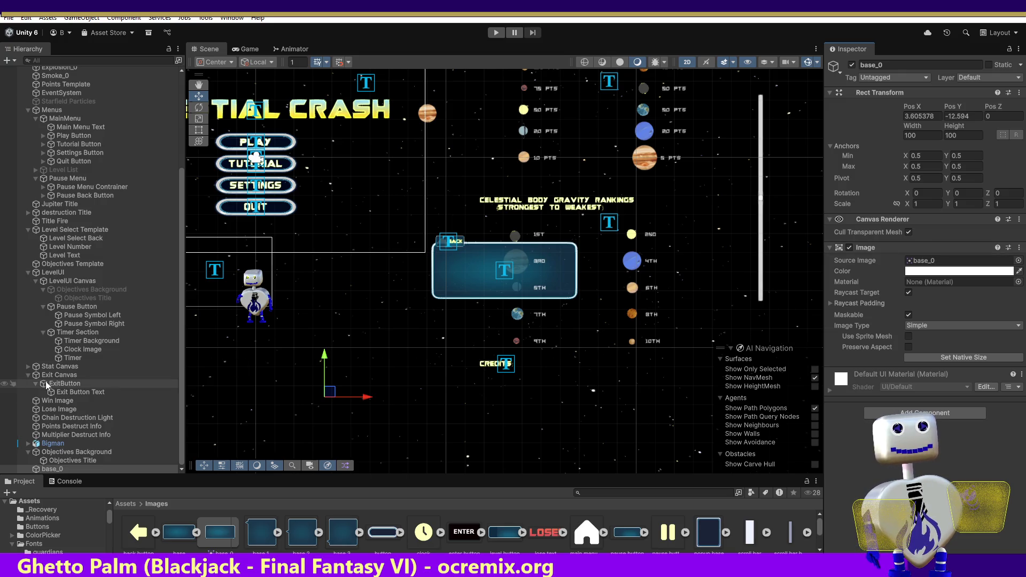
pyautogui.click(75, 288)
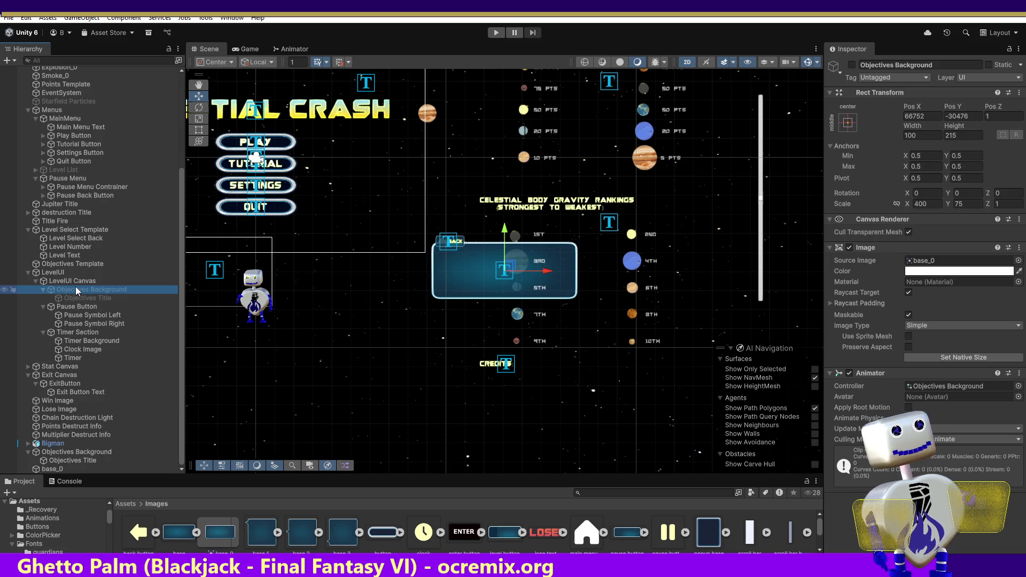
pyautogui.click(54, 470)
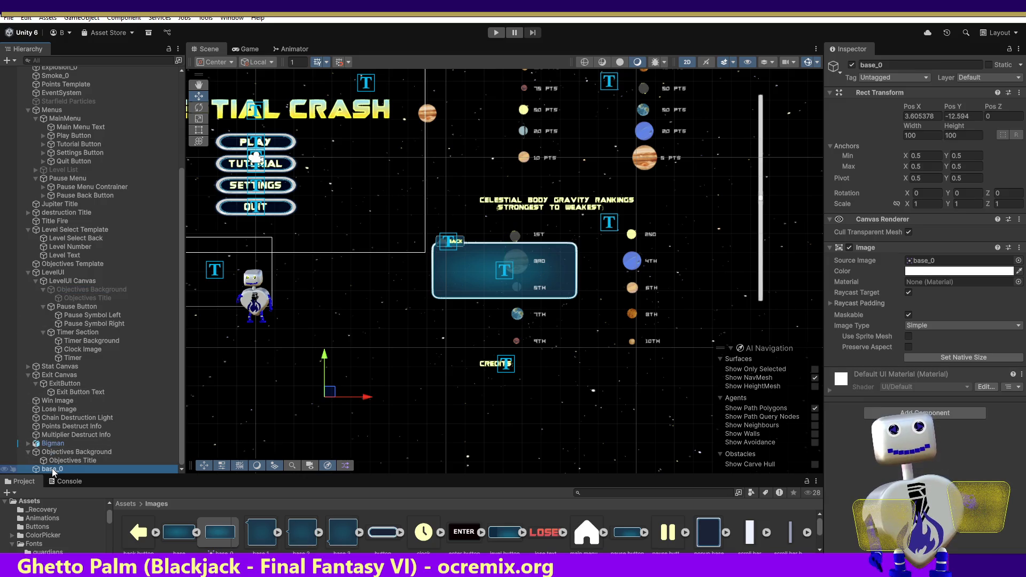
# Put base_0 on the UI layer, then select the root Objectives Background.
pyautogui.click(994, 77)
pyautogui.click(970, 148)
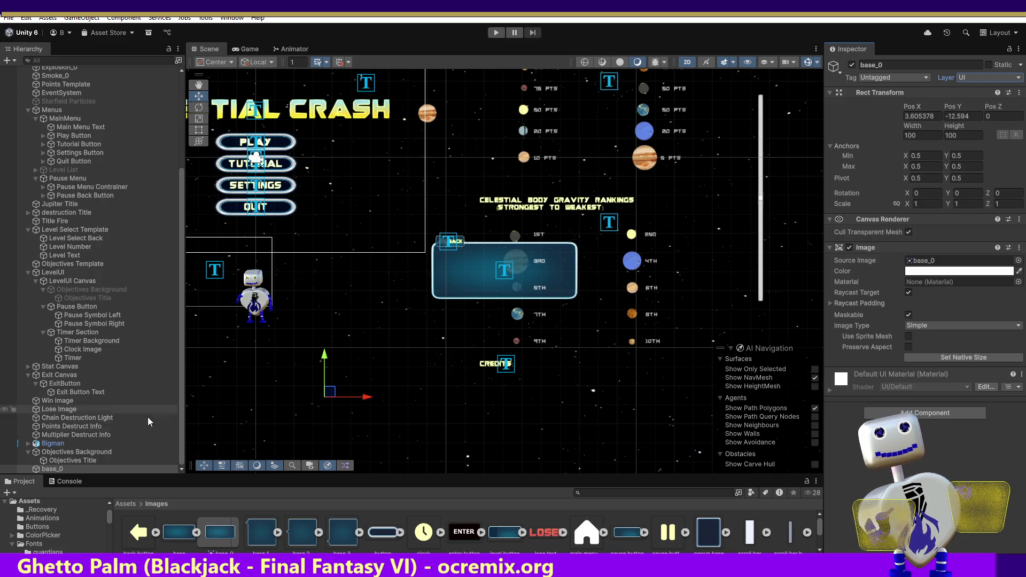
pyautogui.click(71, 451)
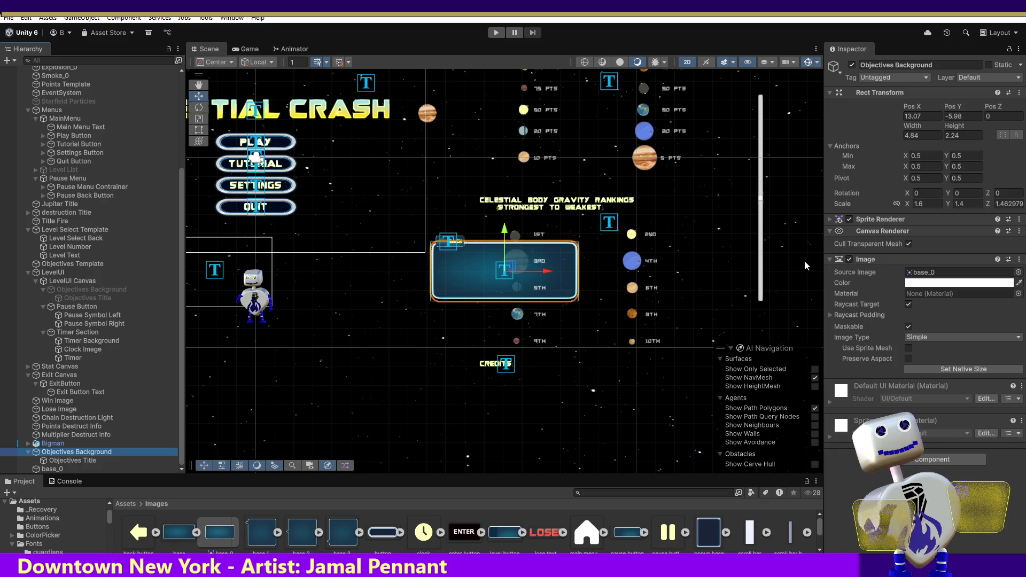
# Toggle the background's Sprite Renderer to compare, then inspect the LevelUI Canvas objects.
pyautogui.click(853, 219)
pyautogui.click(853, 219)
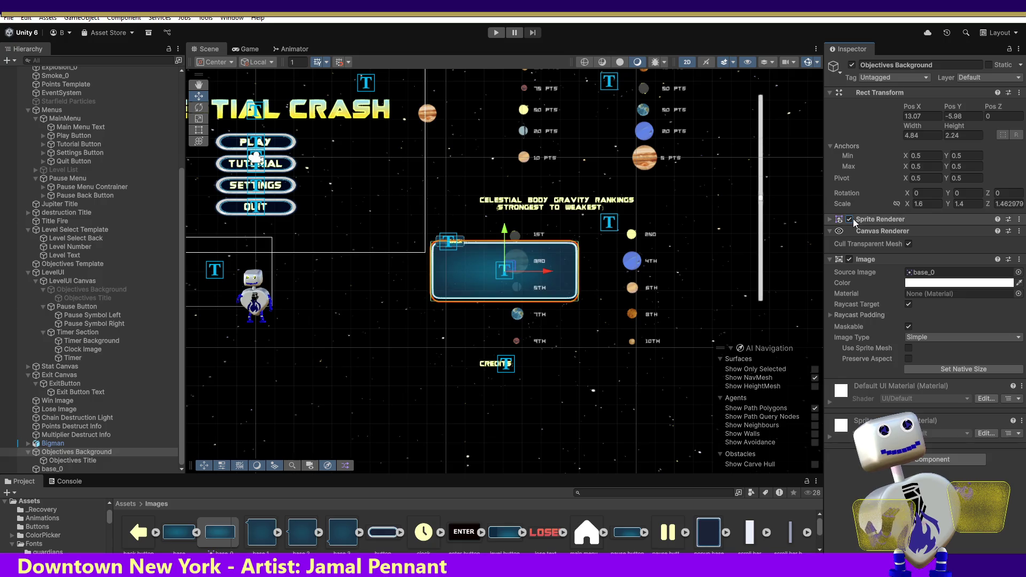
pyautogui.click(166, 468)
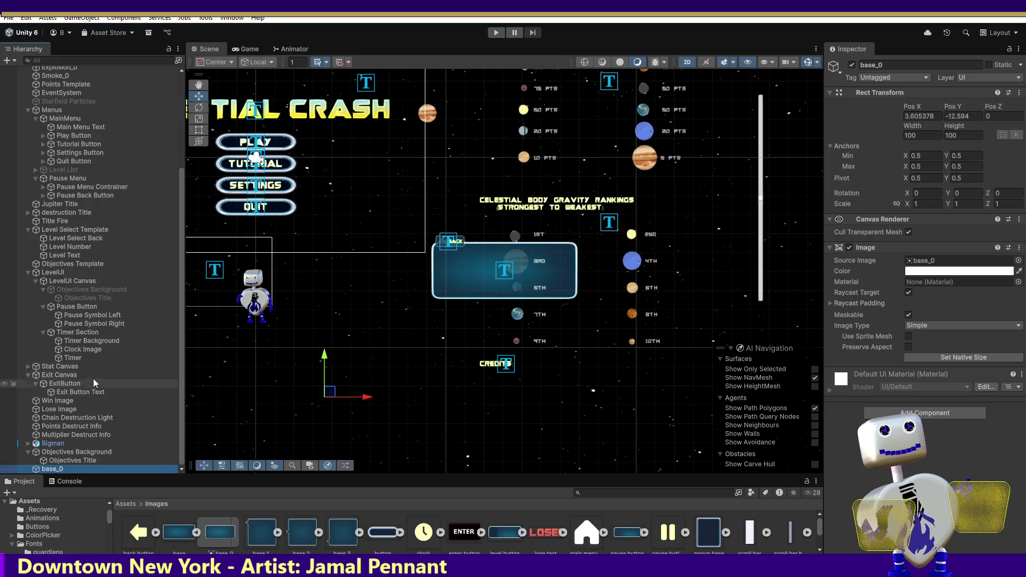
pyautogui.click(88, 289)
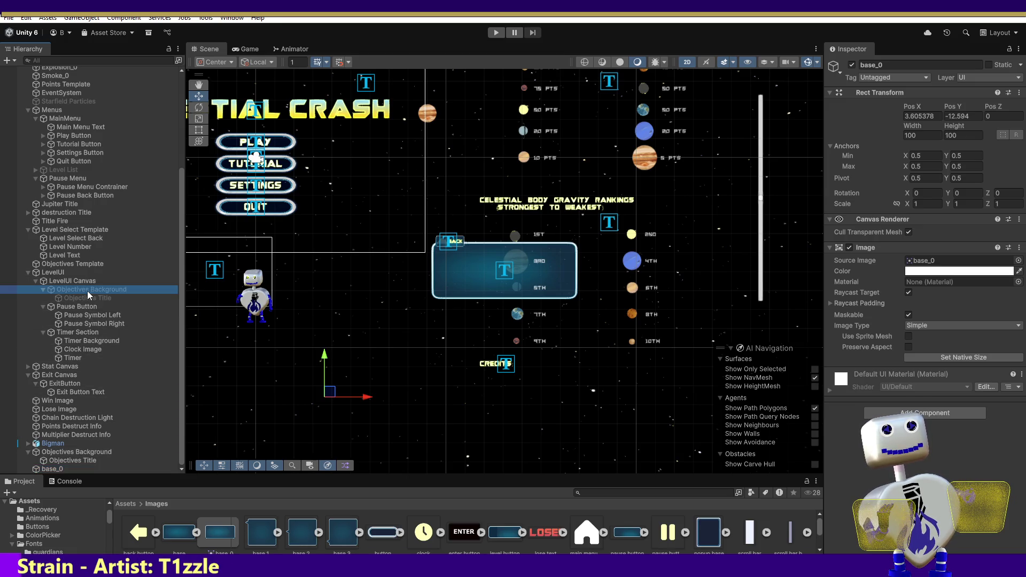
pyautogui.click(62, 272)
pyautogui.click(63, 280)
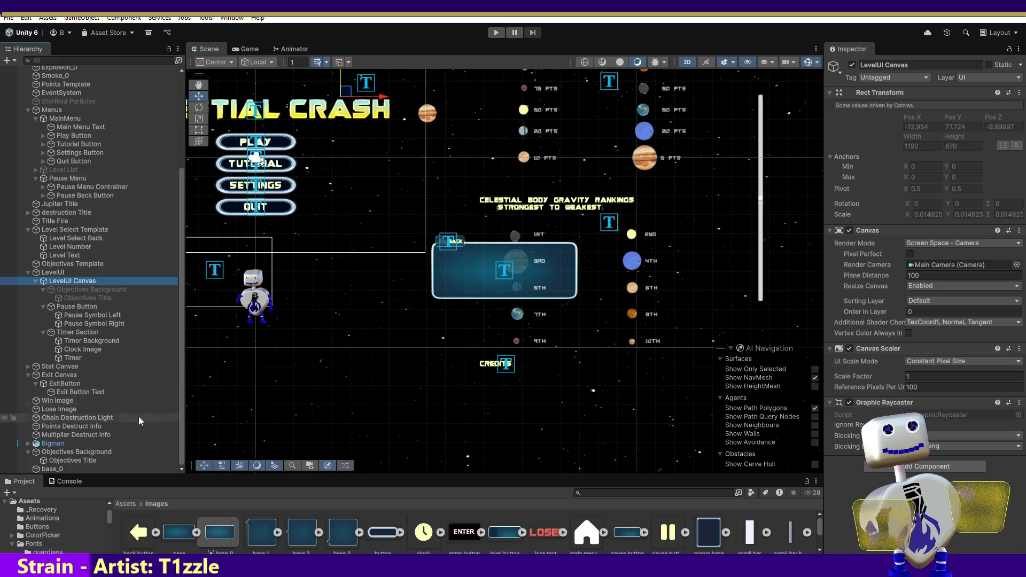
# Delete the base_0 object from the hierarchy.
pyautogui.click(59, 467)
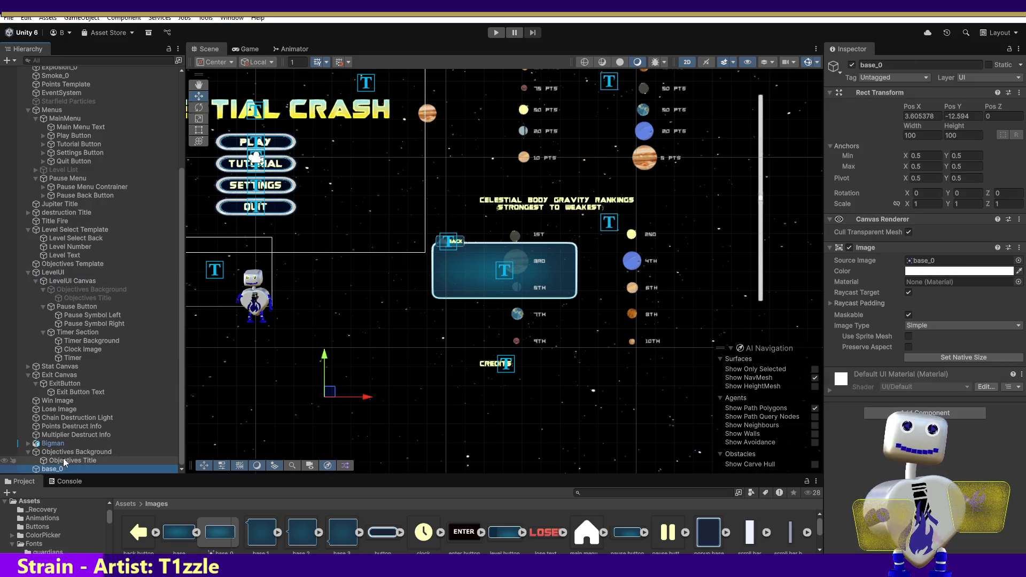
pyautogui.press('Delete')
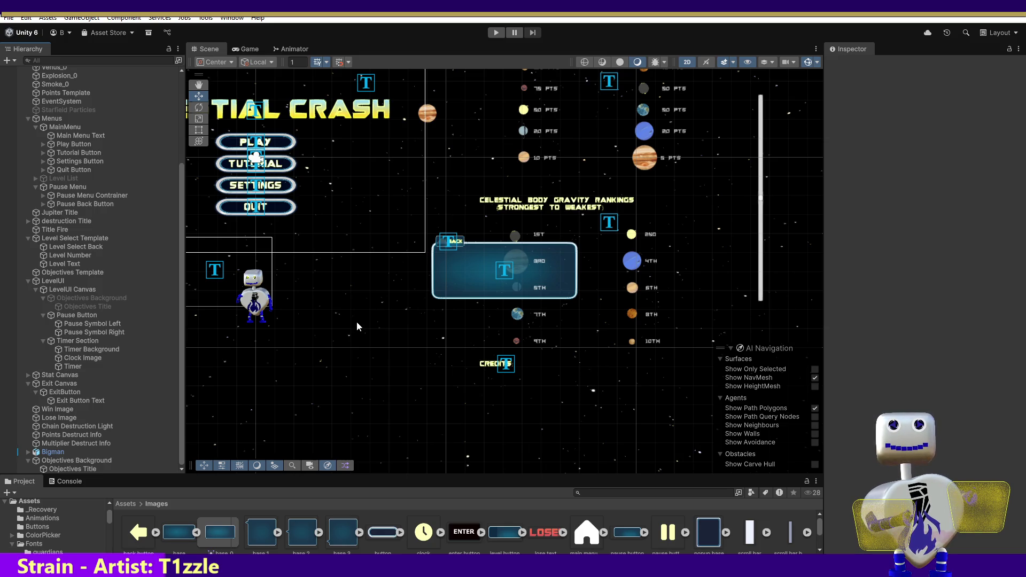
pyautogui.click(78, 467)
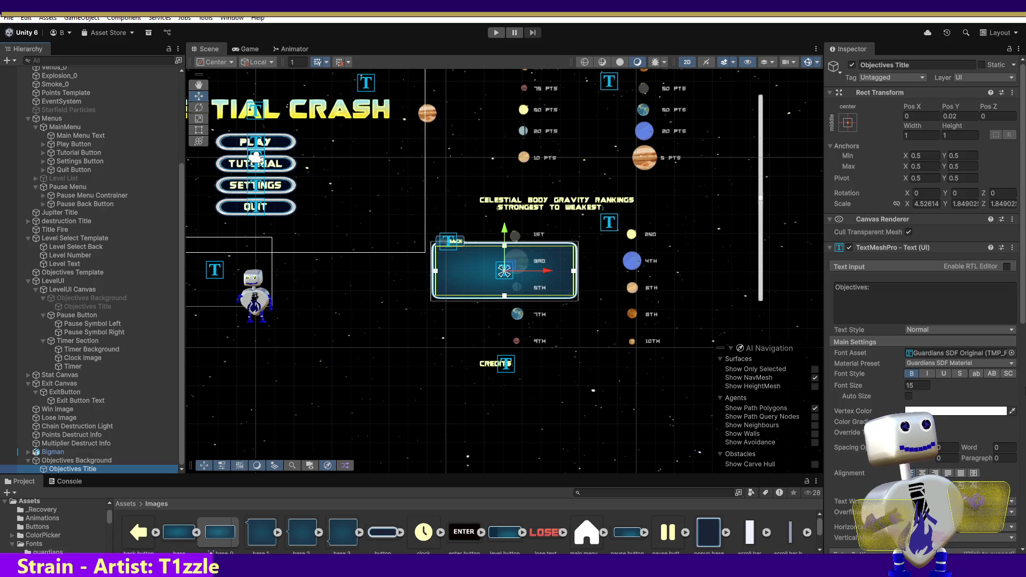
# Add an Animator to the root Objectives Background using the Objectives Background controller.
pyautogui.click(79, 460)
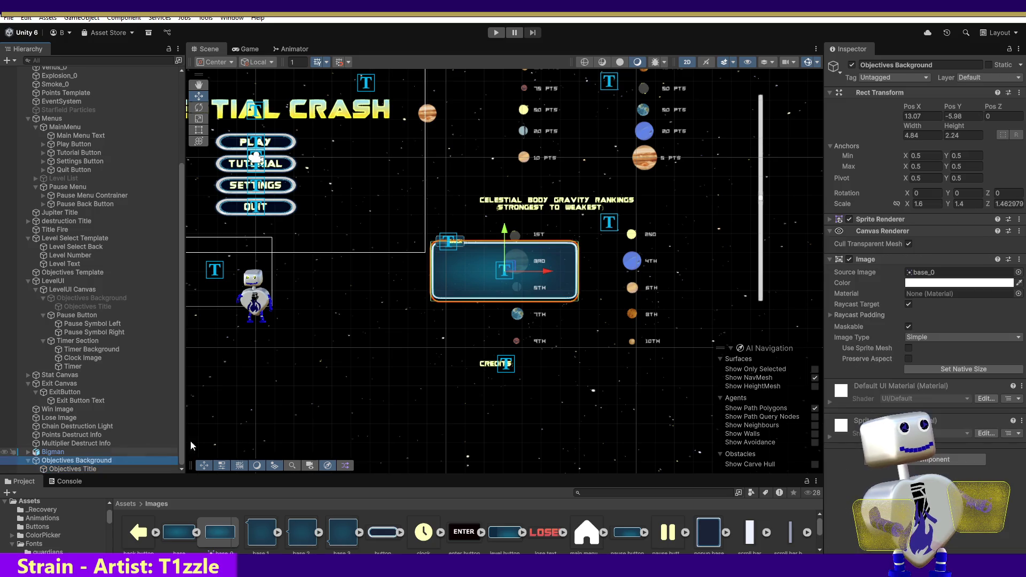
pyautogui.click(922, 460)
pyautogui.write('im')
pyautogui.press('Return')
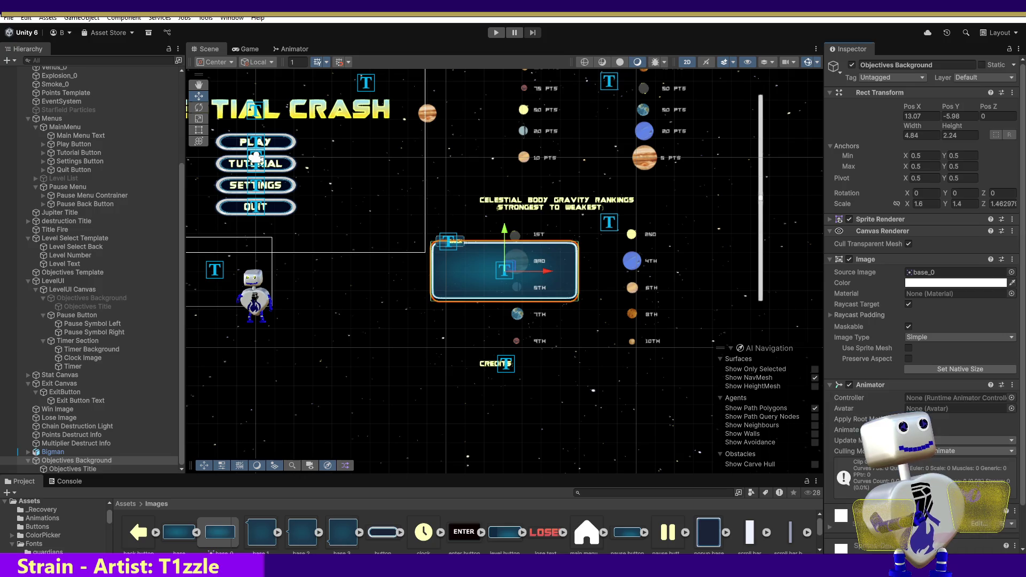
pyautogui.click(1011, 398)
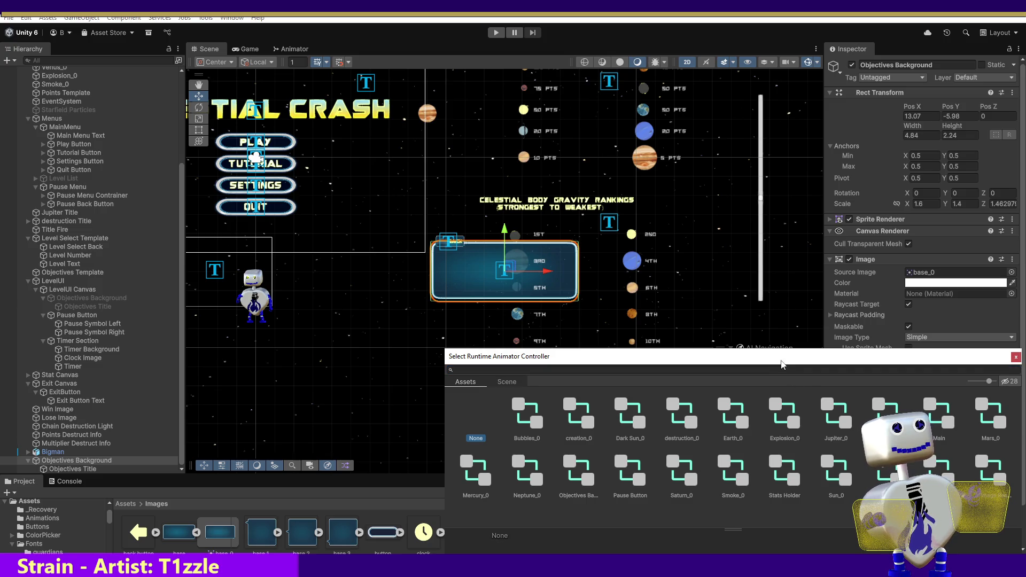
pyautogui.moveTo(1021, 431); pyautogui.dragTo(951, 369)
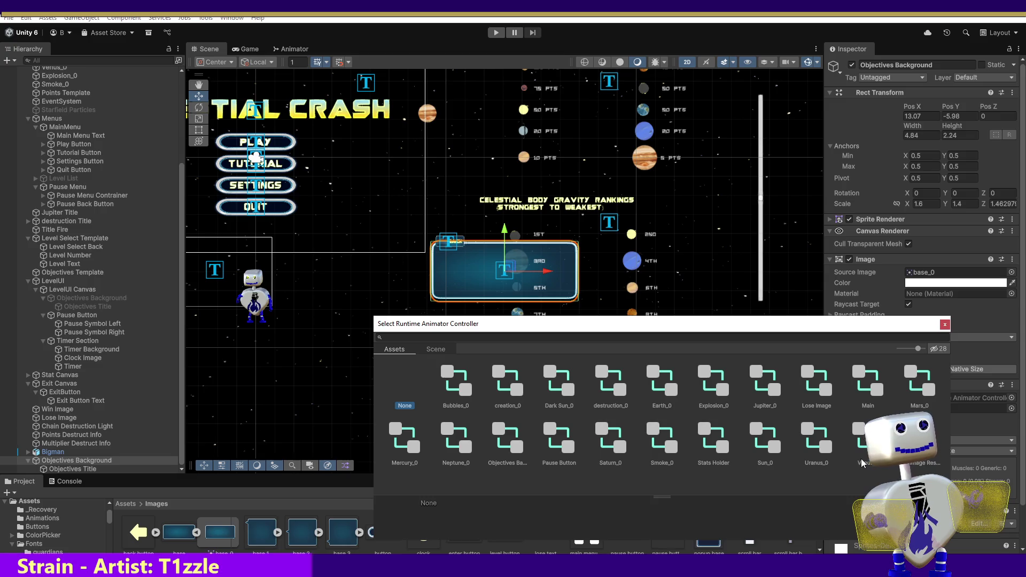
pyautogui.click(864, 438)
pyautogui.click(917, 438)
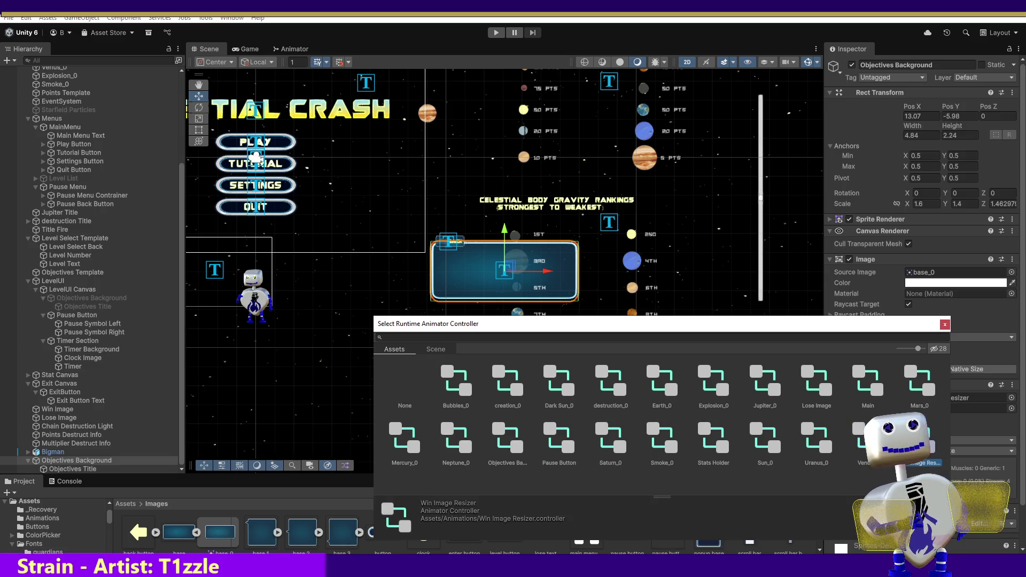
pyautogui.click(511, 462)
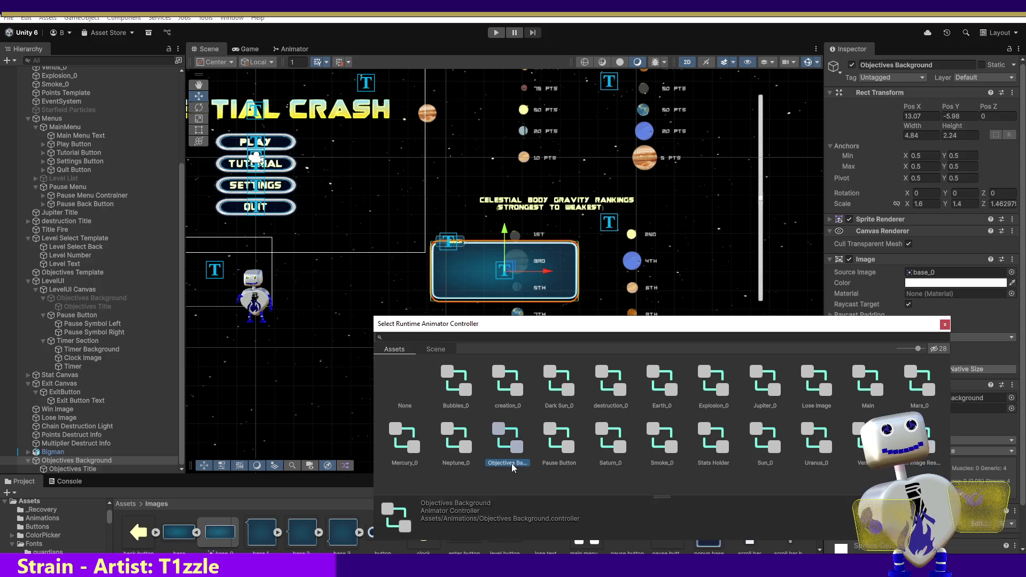
pyautogui.doubleClick(508, 443)
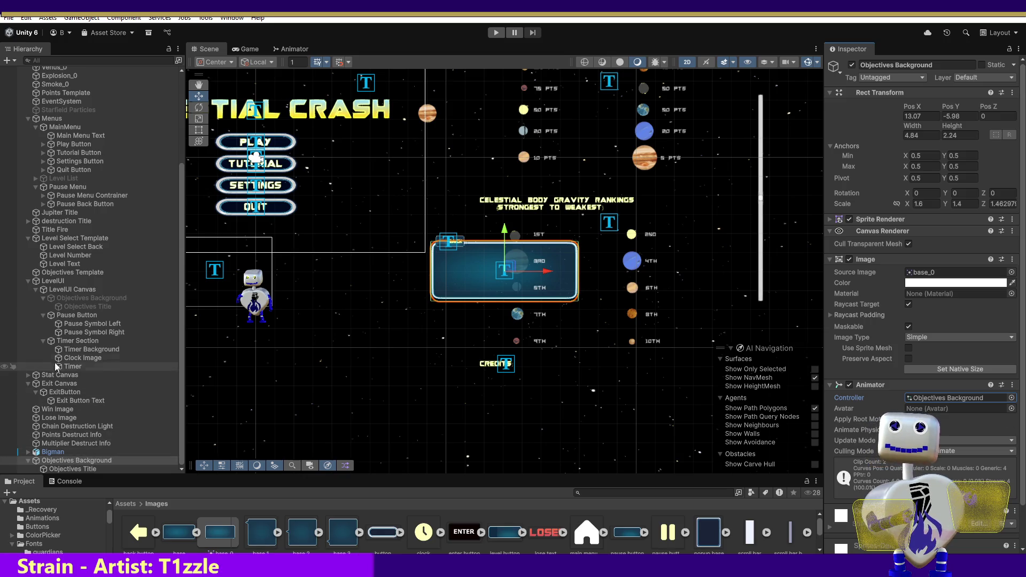
pyautogui.click(62, 296)
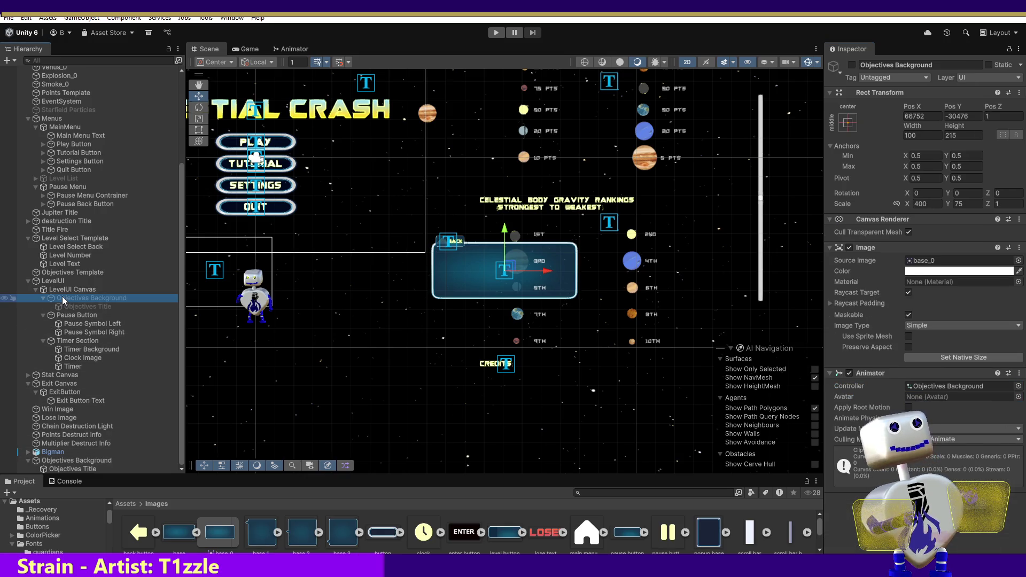
# Remove the Sprite Renderer component from the root Objectives Background object.
pyautogui.click(44, 460)
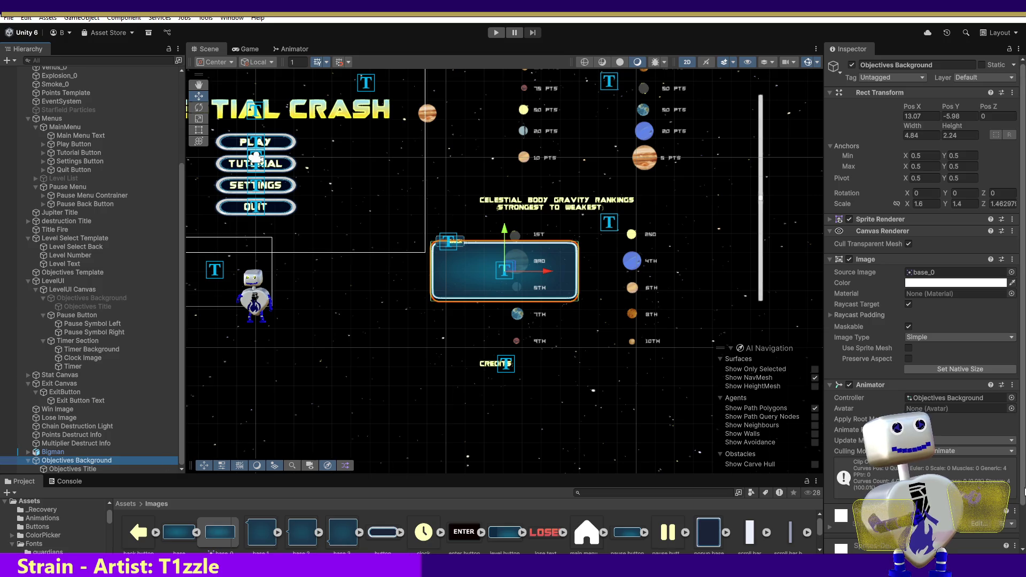
pyautogui.scroll(-2, 1023, 490)
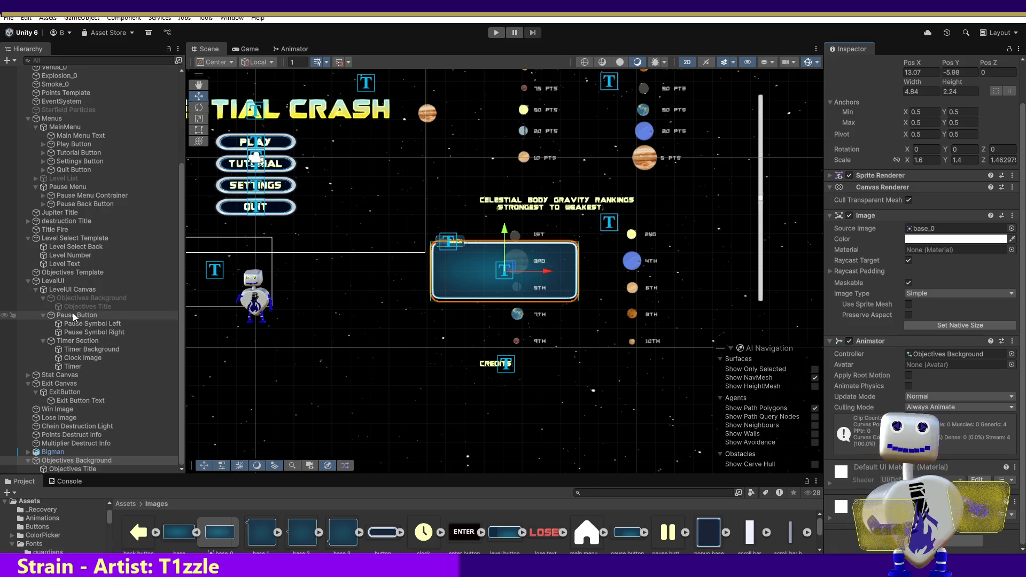
pyautogui.click(71, 297)
pyautogui.click(465, 277)
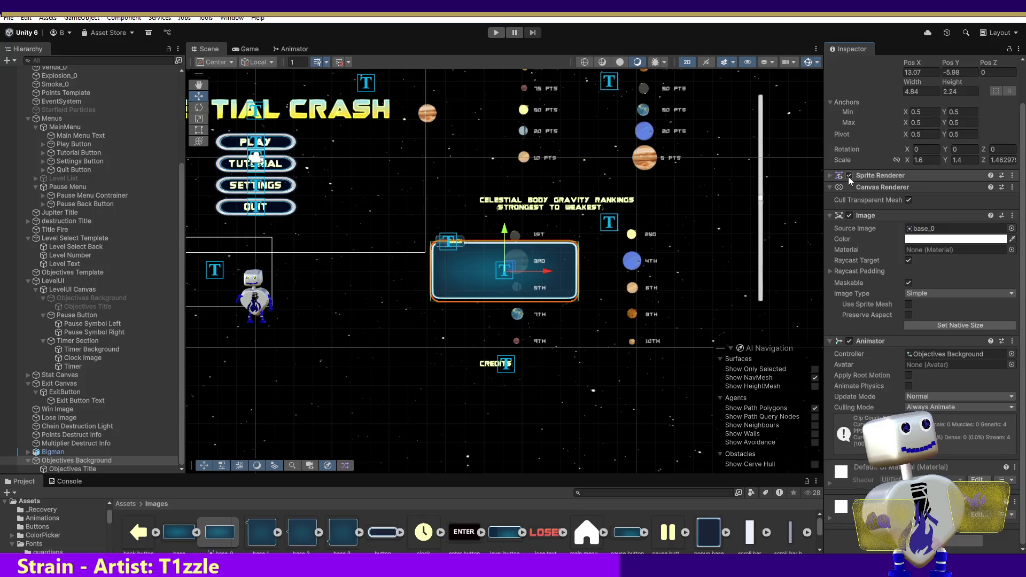
pyautogui.click(1011, 175)
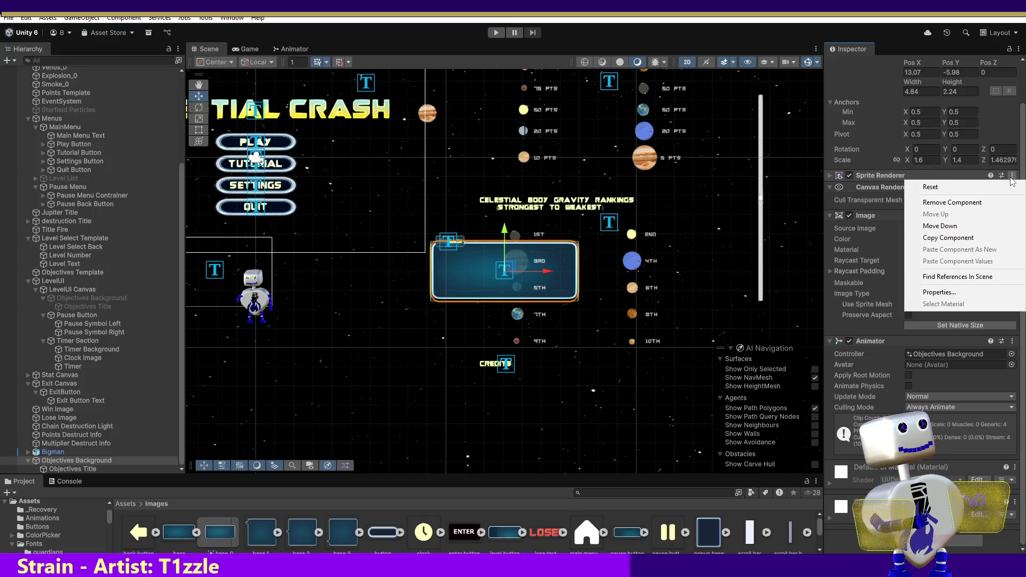
pyautogui.click(993, 202)
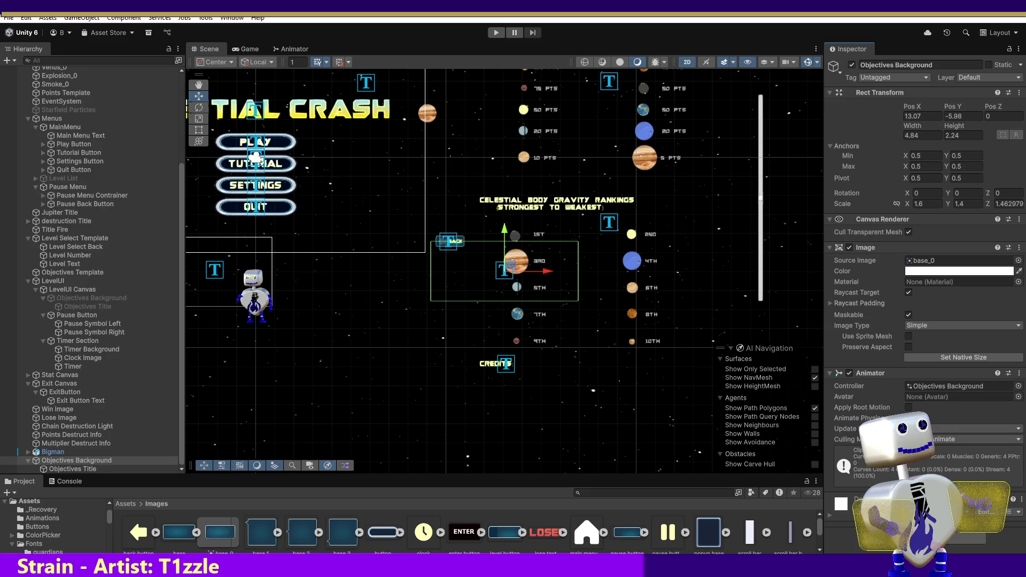
pyautogui.click(1021, 502)
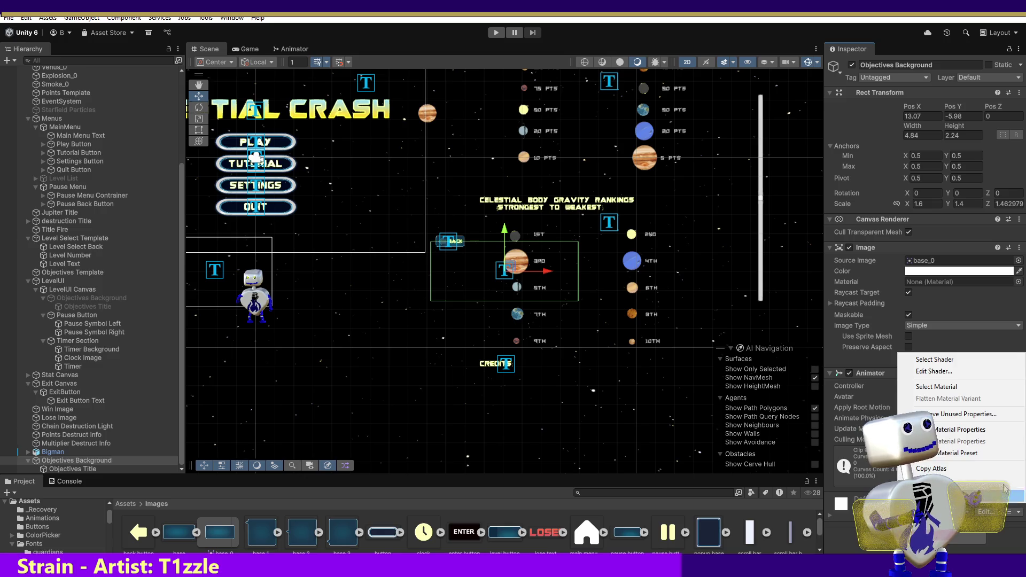
pyautogui.click(950, 421)
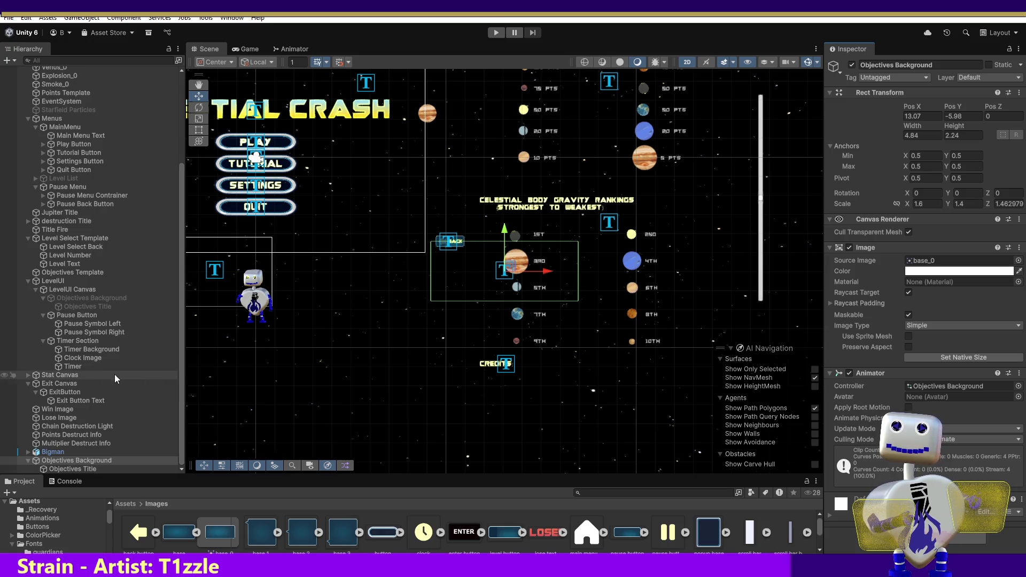
pyautogui.click(49, 298)
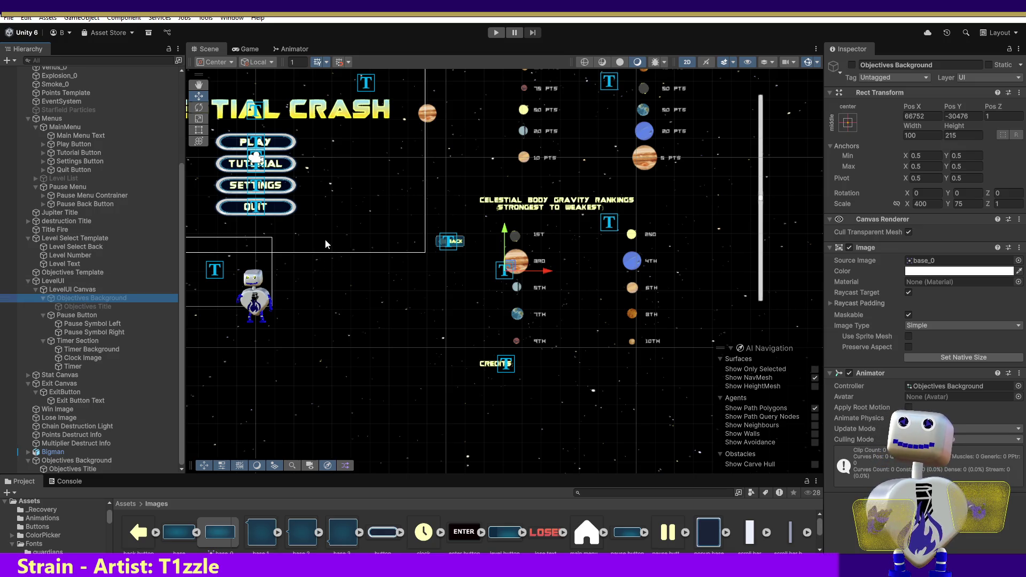
# Select the Pause Button and frame it in the Scene view.
pyautogui.click(71, 316)
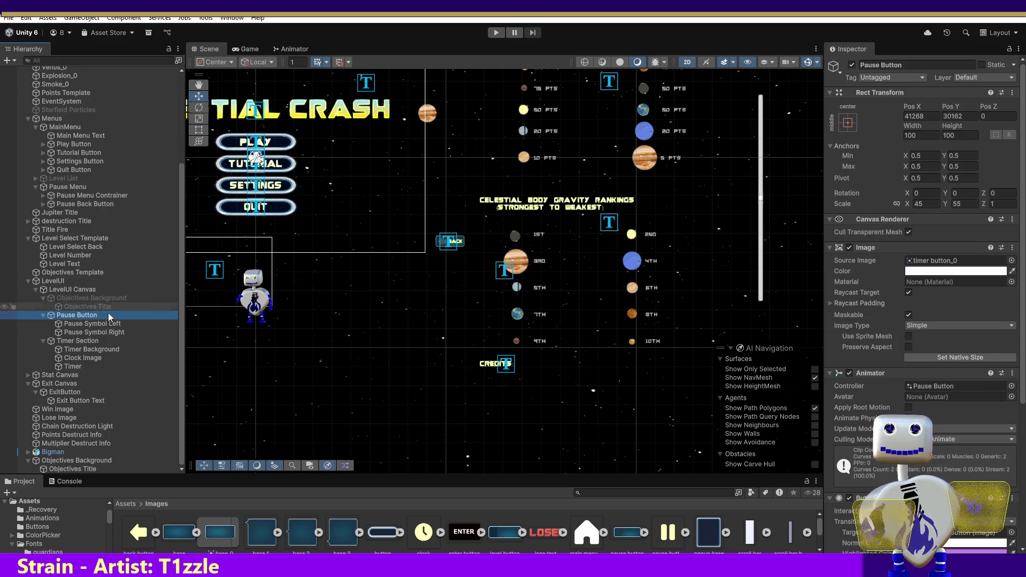
pyautogui.doubleClick(94, 315)
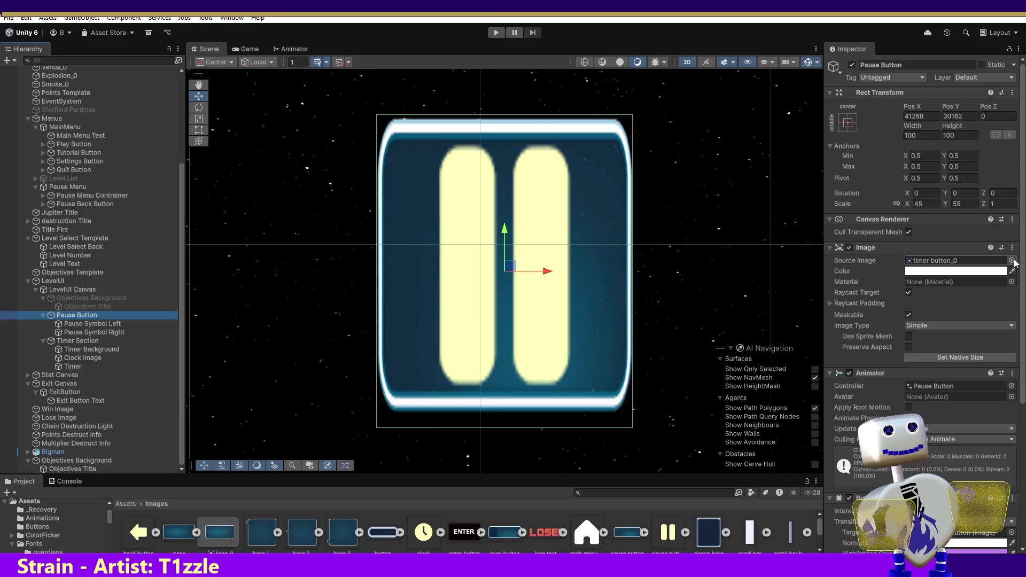
pyautogui.moveTo(1023, 260); pyautogui.dragTo(1022, 330)
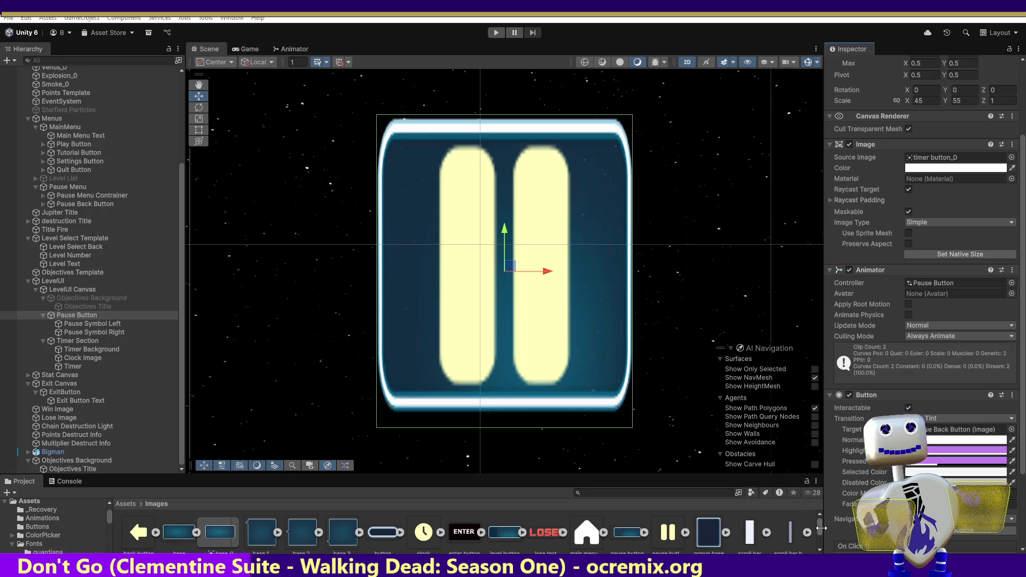
pyautogui.moveTo(822, 530); pyautogui.dragTo(814, 530)
# Drag the timer button_0 sprite into the scene and compare it with the Pause Button's scale.
pyautogui.scroll(-2, 810, 537)
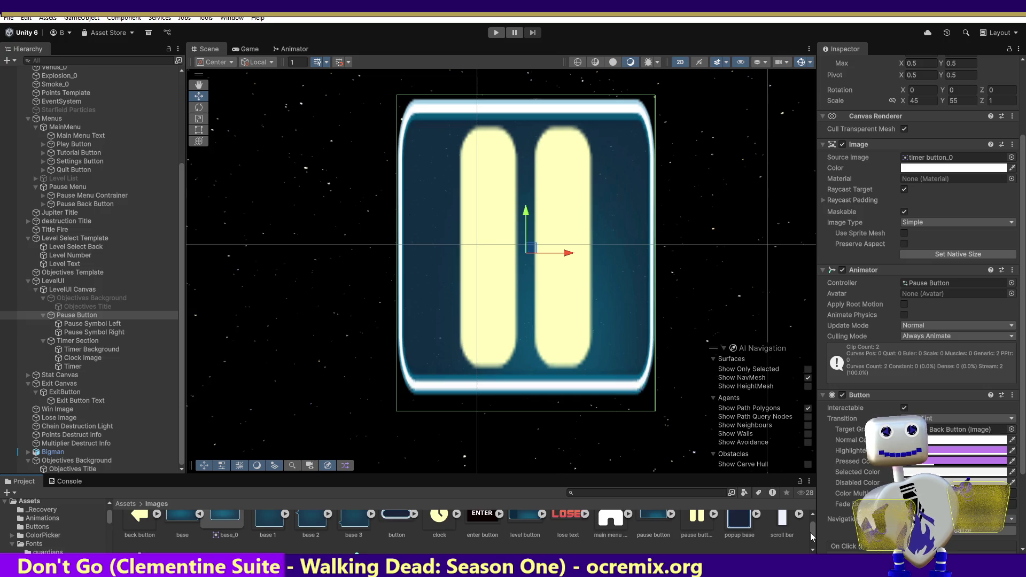
pyautogui.scroll(-3, 811, 537)
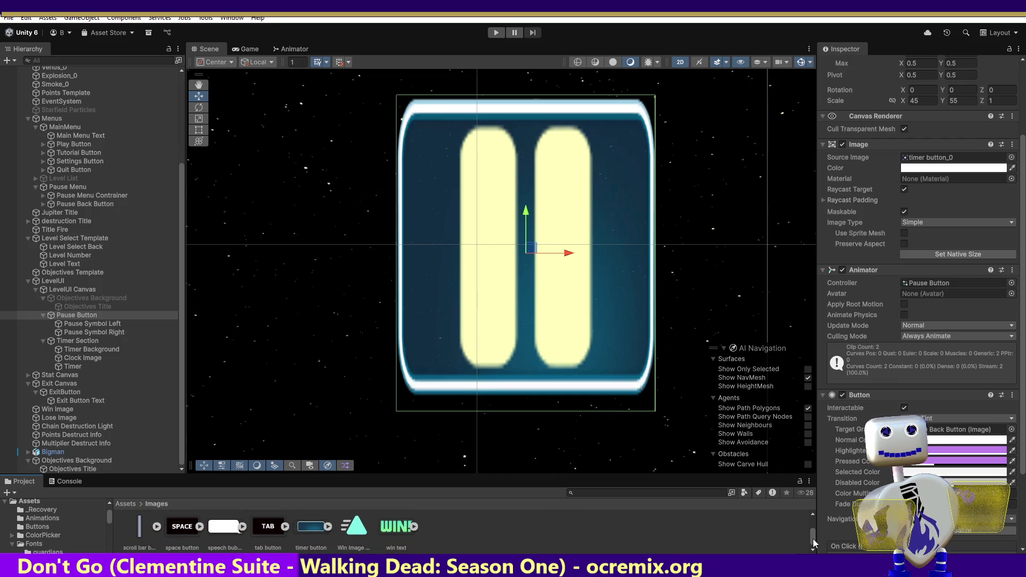
pyautogui.scroll(-1, 352, 550)
pyautogui.moveTo(307, 526); pyautogui.dragTo(304, 361)
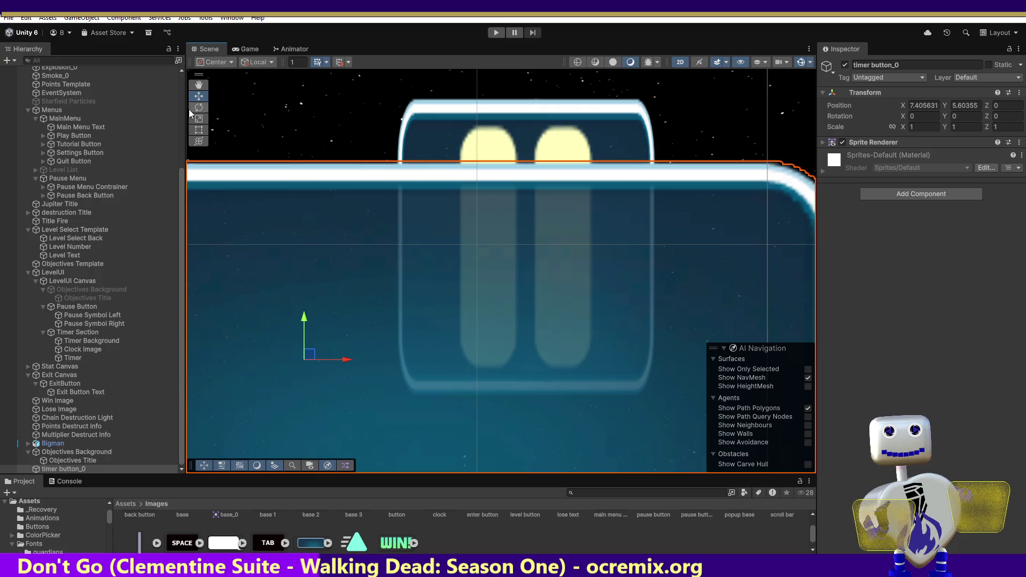
pyautogui.doubleClick(59, 468)
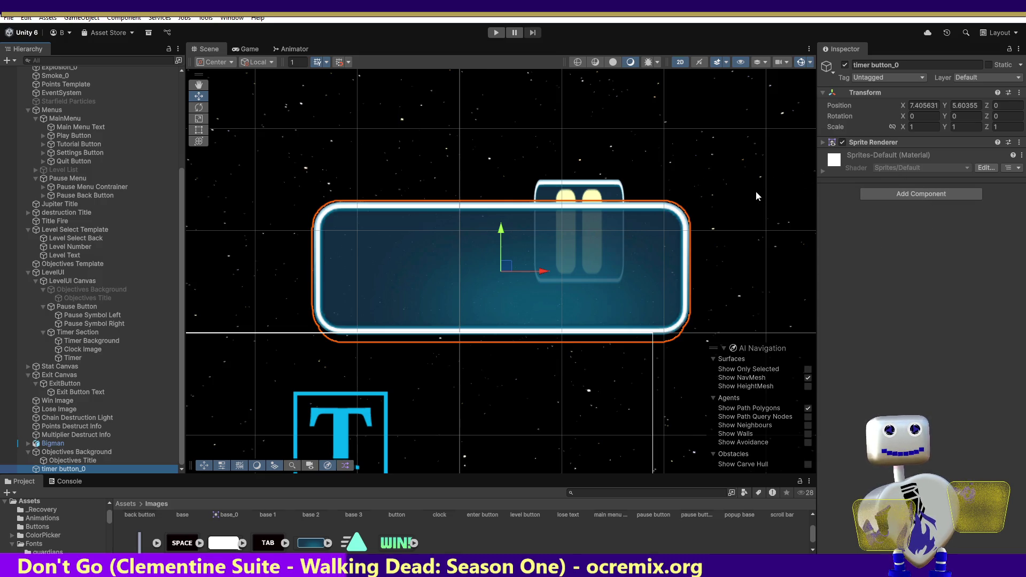
pyautogui.click(93, 309)
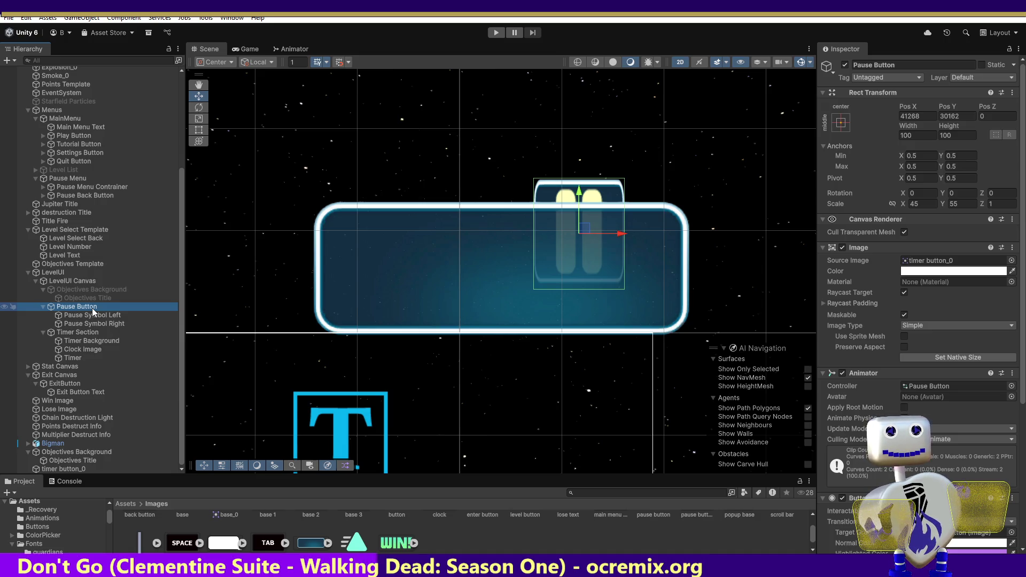
pyautogui.click(62, 467)
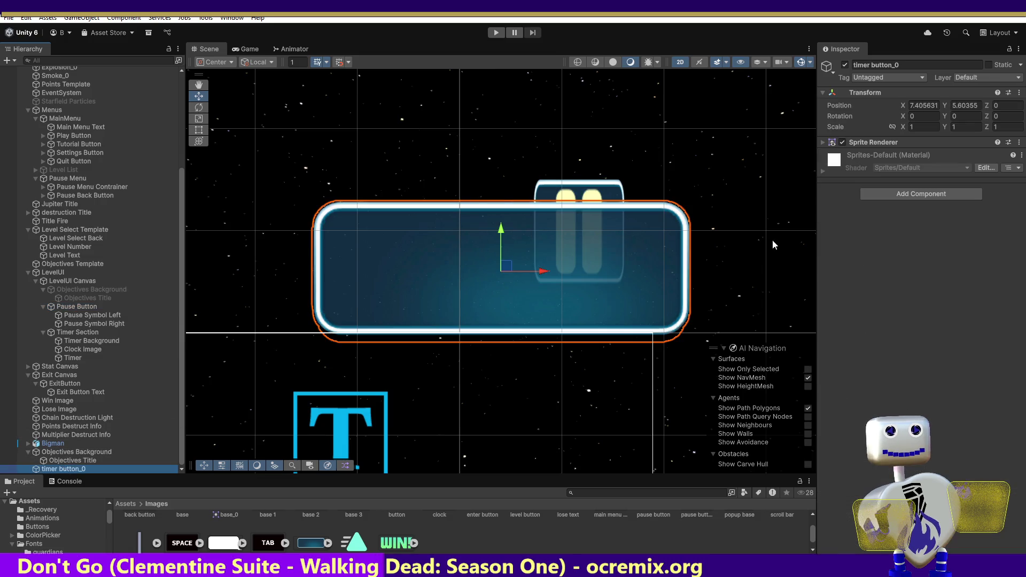
# Scale timer button_0 to 0.2 by 0.75 and move it over the pause button.
pyautogui.click(908, 129)
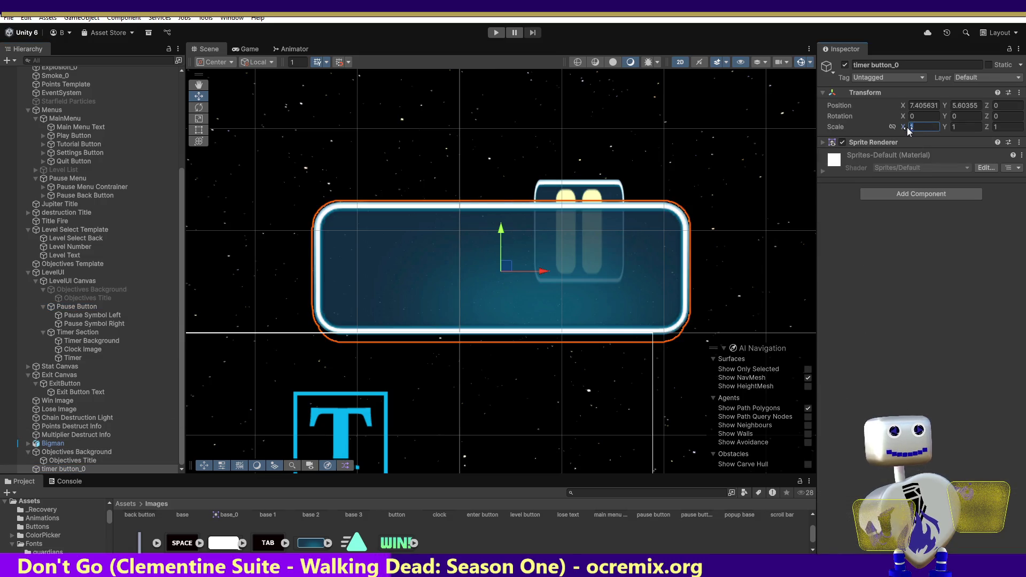
pyautogui.write('0.45')
pyautogui.click(955, 128)
pyautogui.write('0.55')
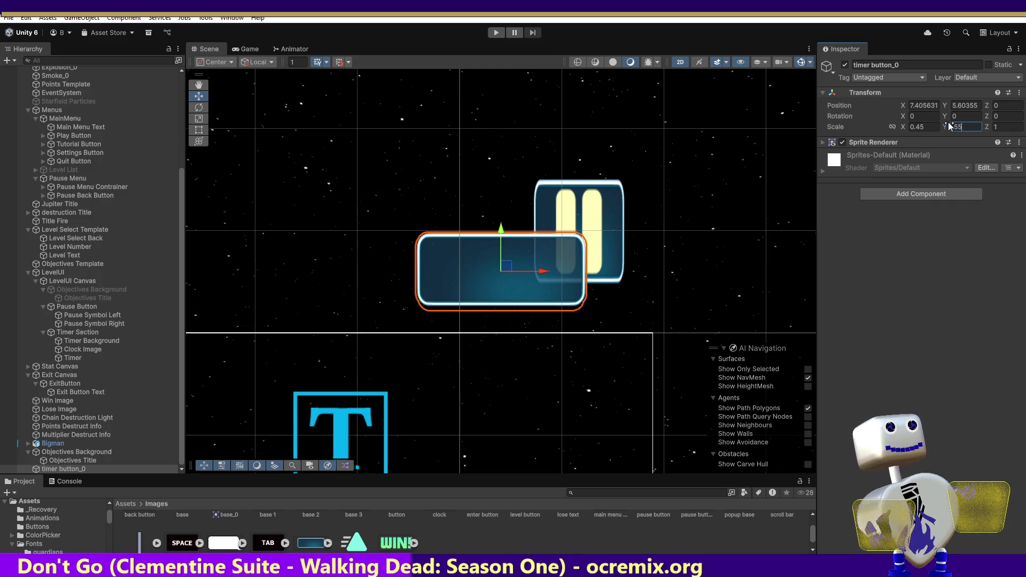
pyautogui.doubleClick(956, 127)
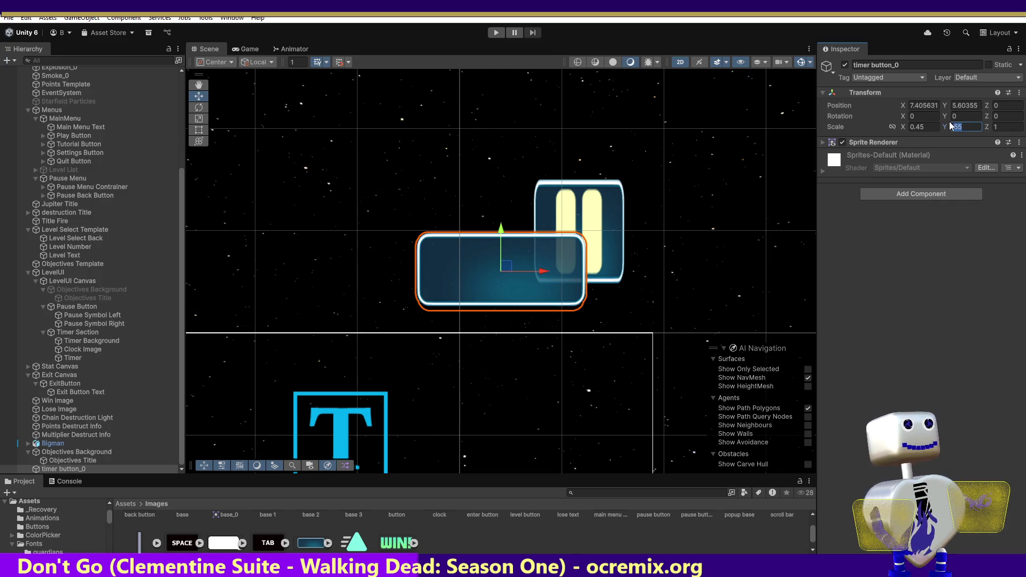
pyautogui.write('75')
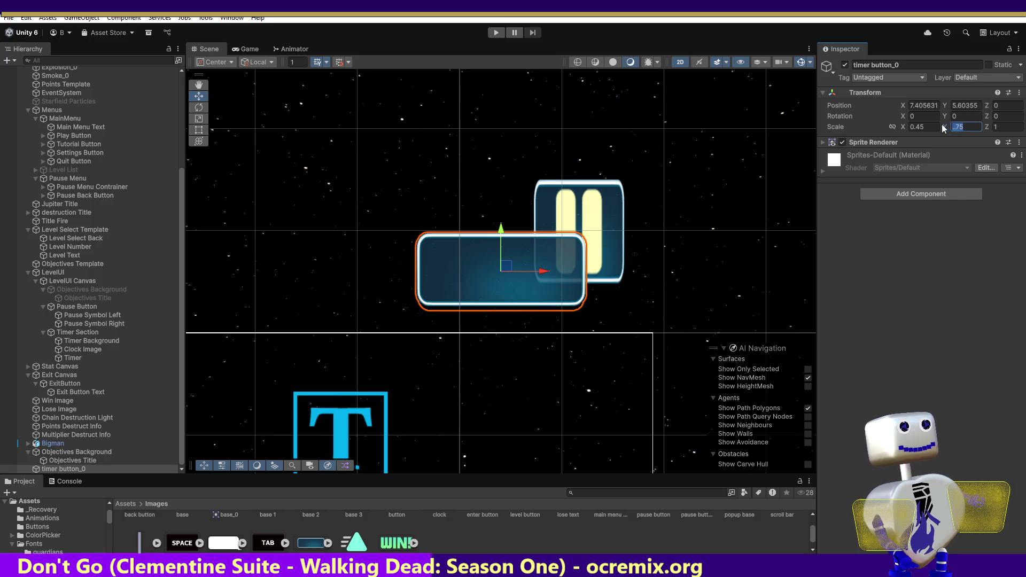
pyautogui.press('Return')
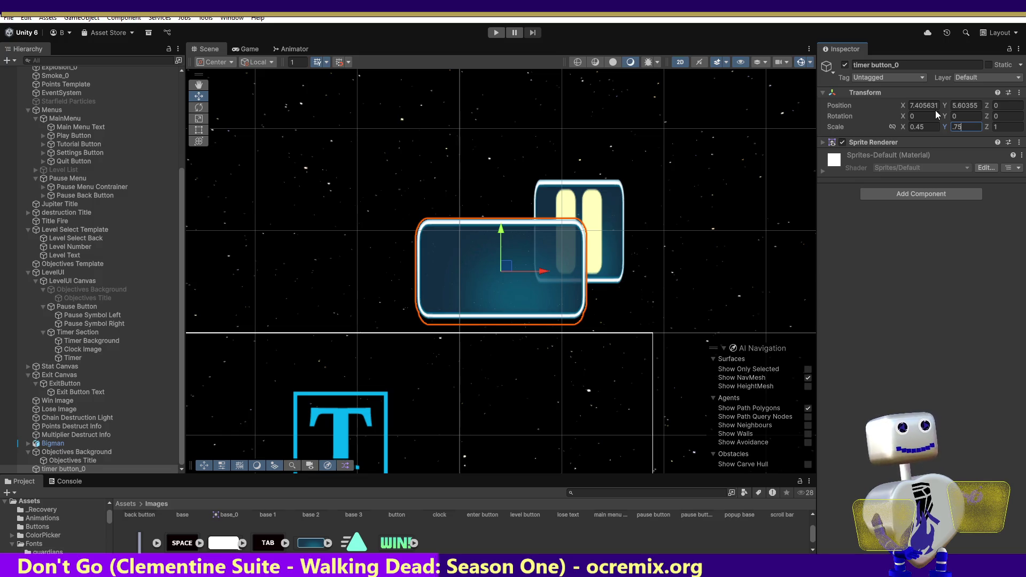
pyautogui.click(965, 127)
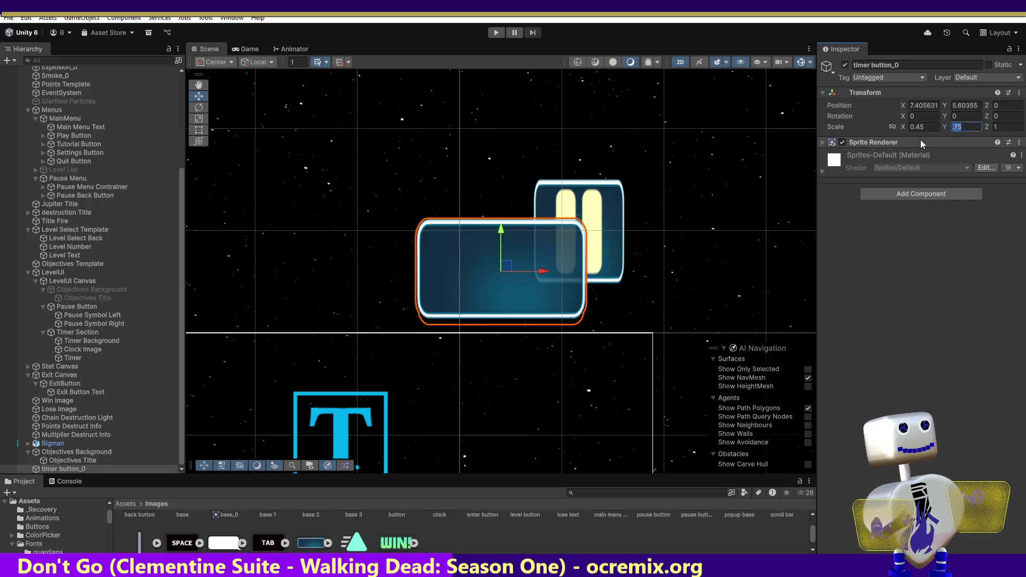
pyautogui.press('Return')
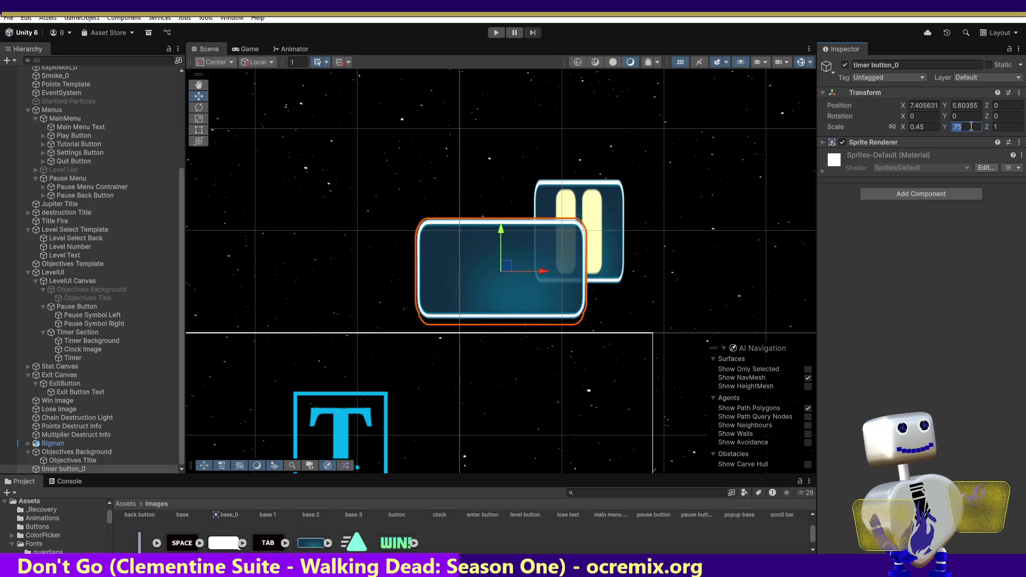
pyautogui.click(930, 127)
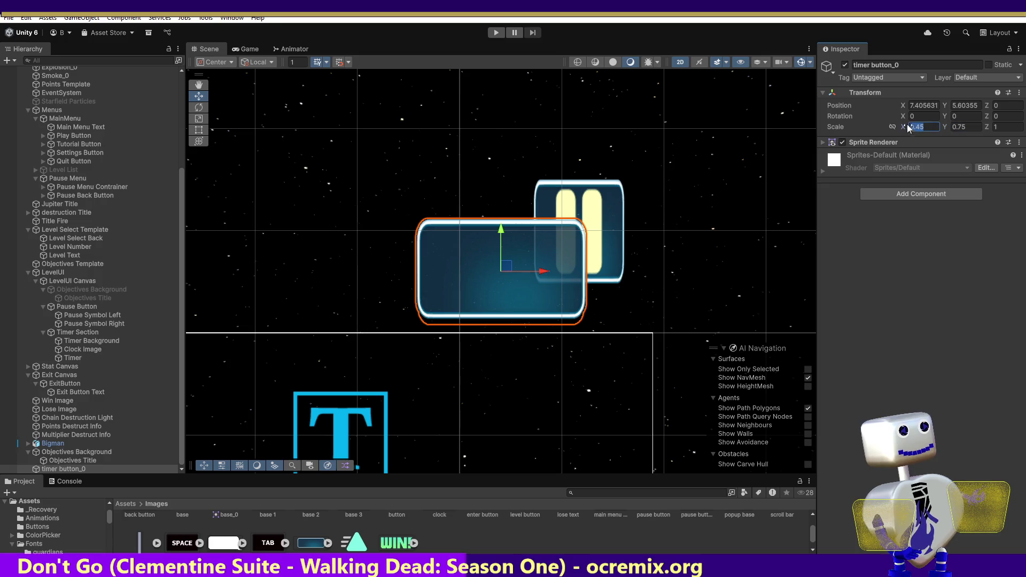
pyautogui.press('BackSpace')
pyautogui.write('.25')
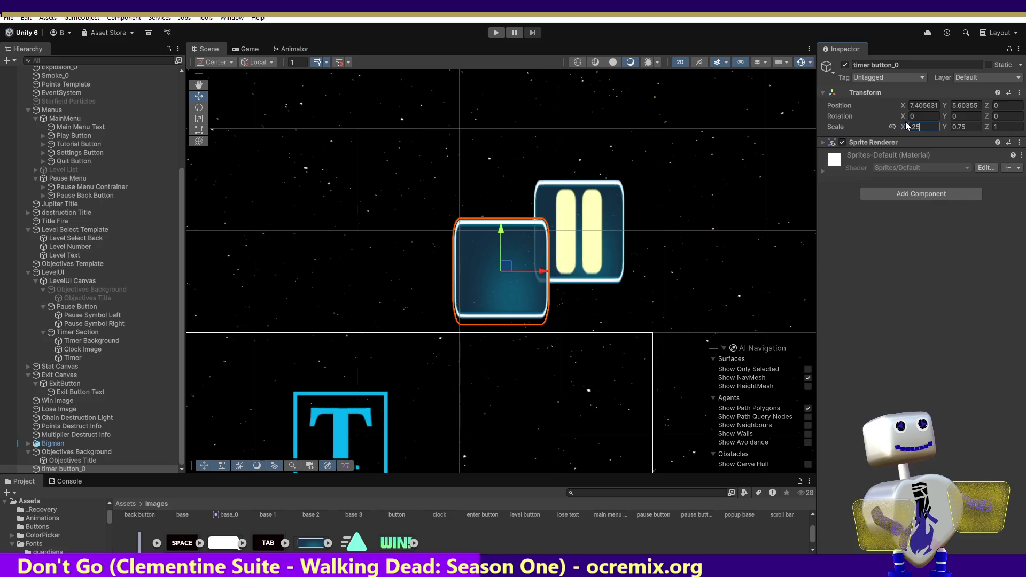
pyautogui.press('BackSpace')
pyautogui.moveTo(511, 267); pyautogui.dragTo(581, 230)
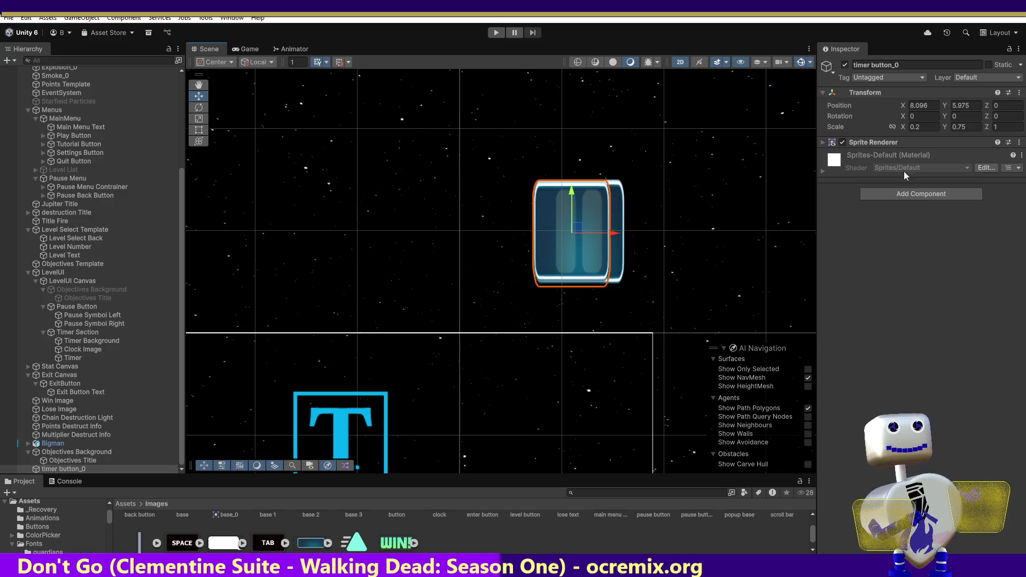
# Fine-tune timer button_0's scale to about 0.23 by 0.77, nudging it onto the pause button.
pyautogui.click(920, 127)
pyautogui.click(920, 127)
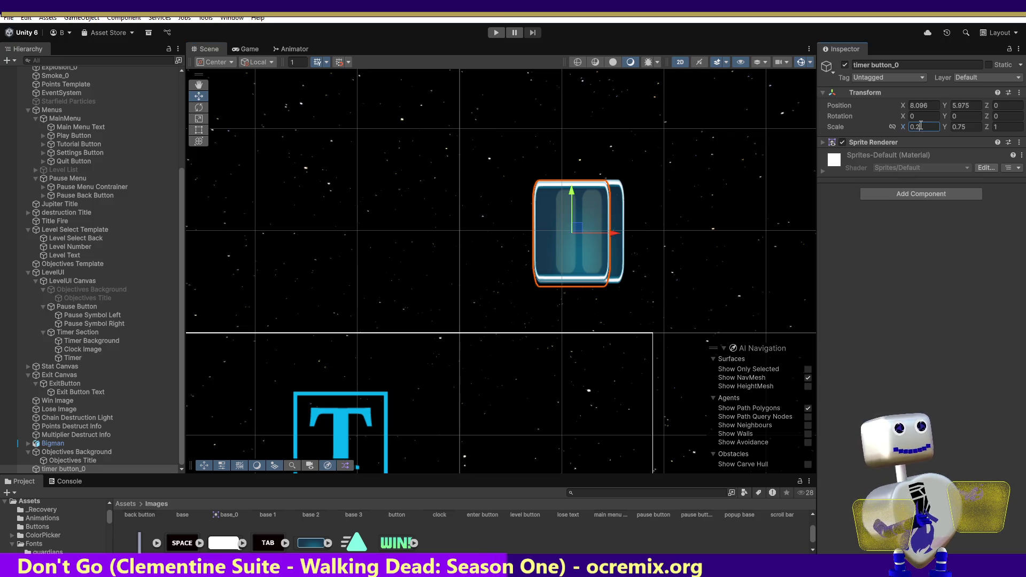
pyautogui.click(967, 126)
pyautogui.moveTo(966, 126); pyautogui.dragTo(955, 127)
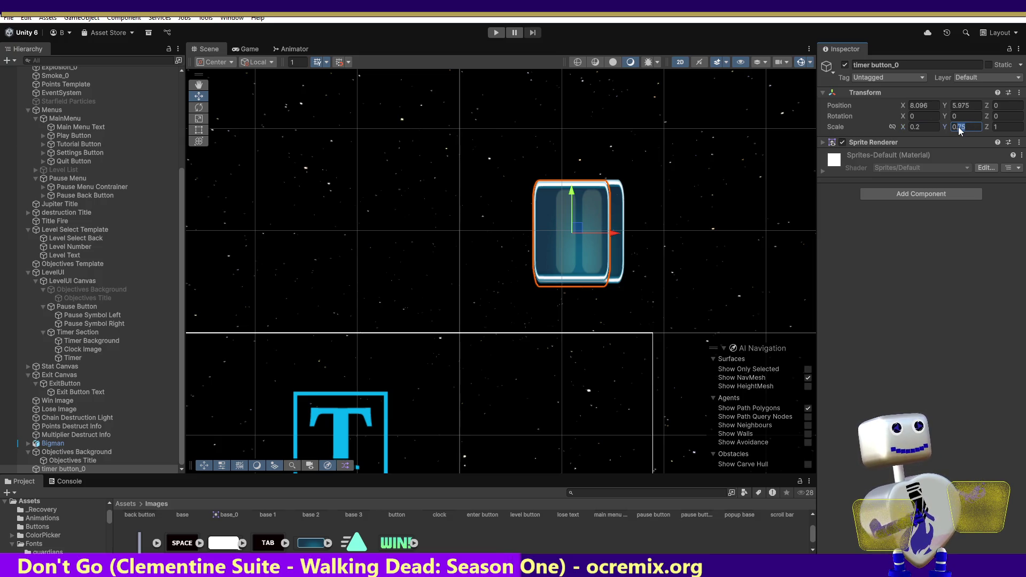
pyautogui.write('0.80')
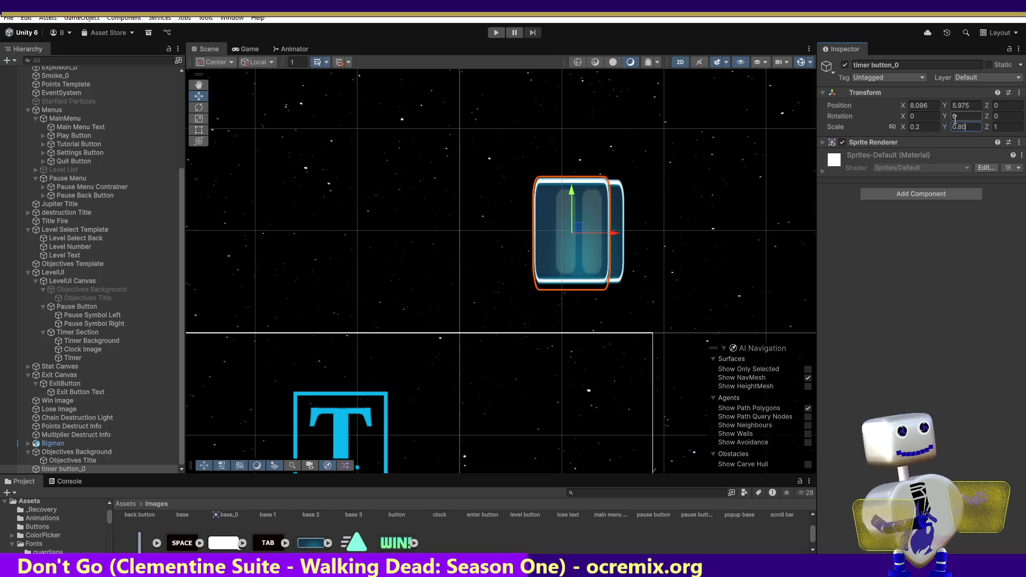
pyautogui.press('Return')
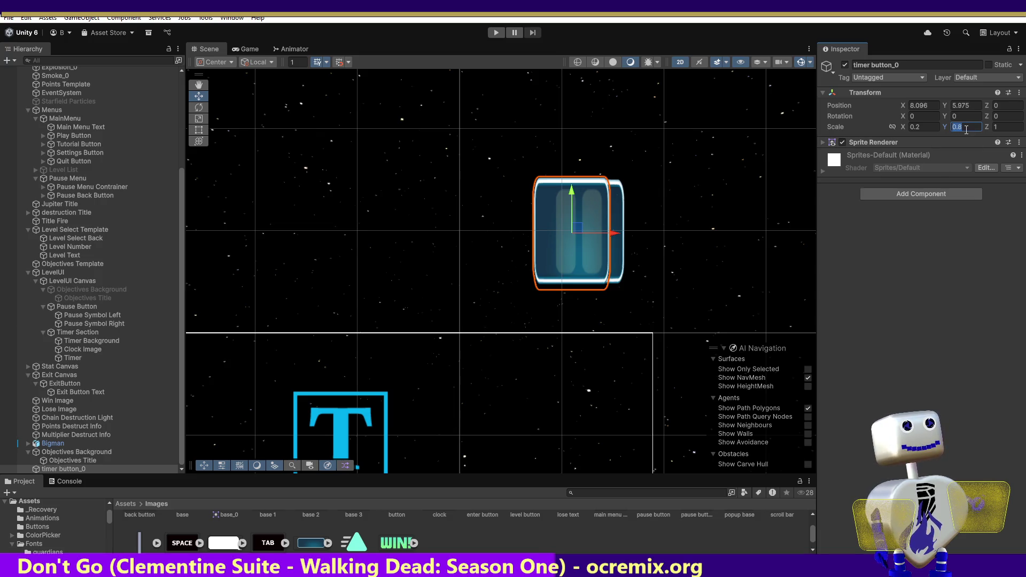
pyautogui.write('0.75')
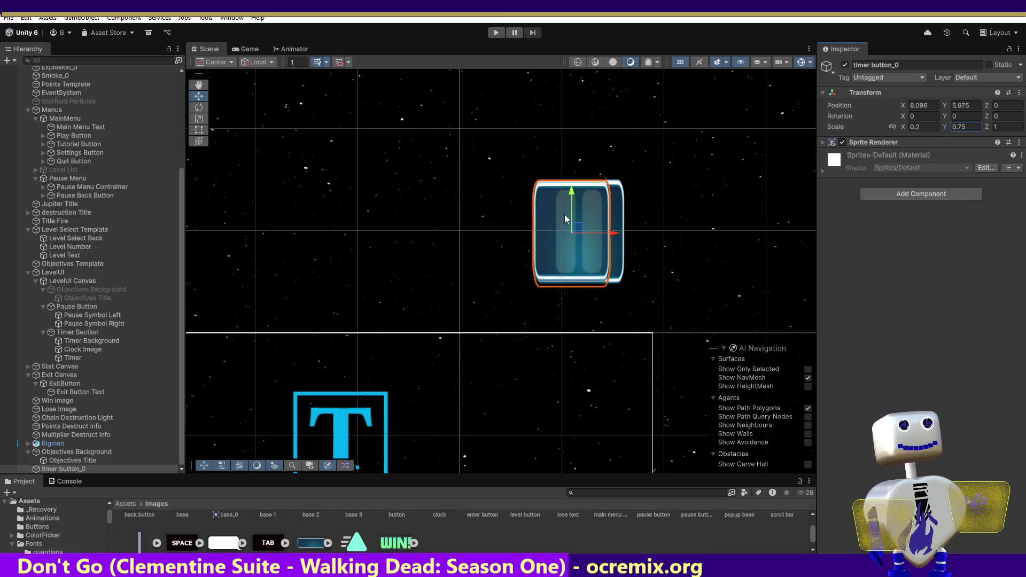
pyautogui.moveTo(574, 231); pyautogui.dragTo(581, 231)
pyautogui.click(924, 128)
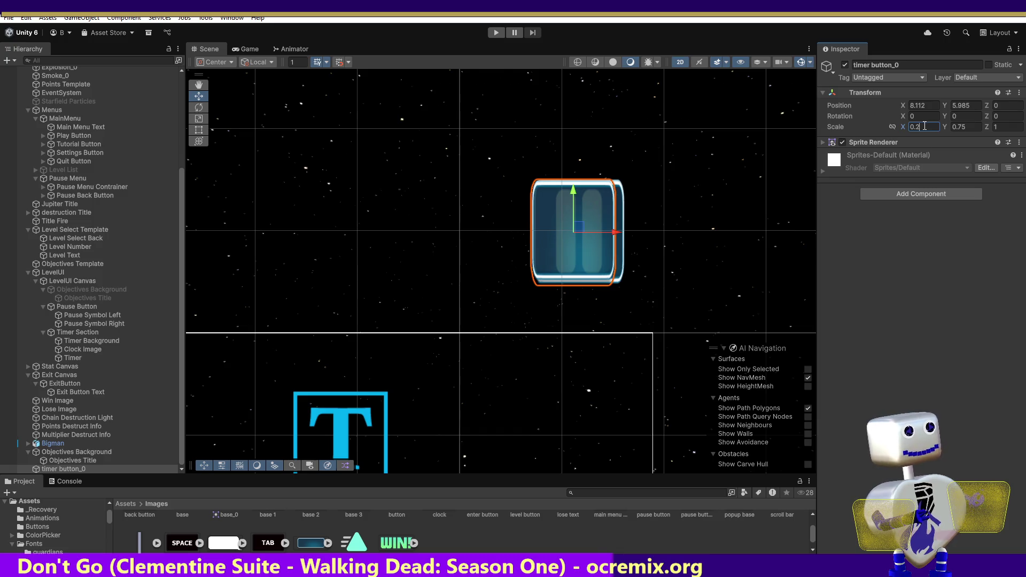
pyautogui.write('2')
pyautogui.moveTo(617, 233); pyautogui.dragTo(621, 235)
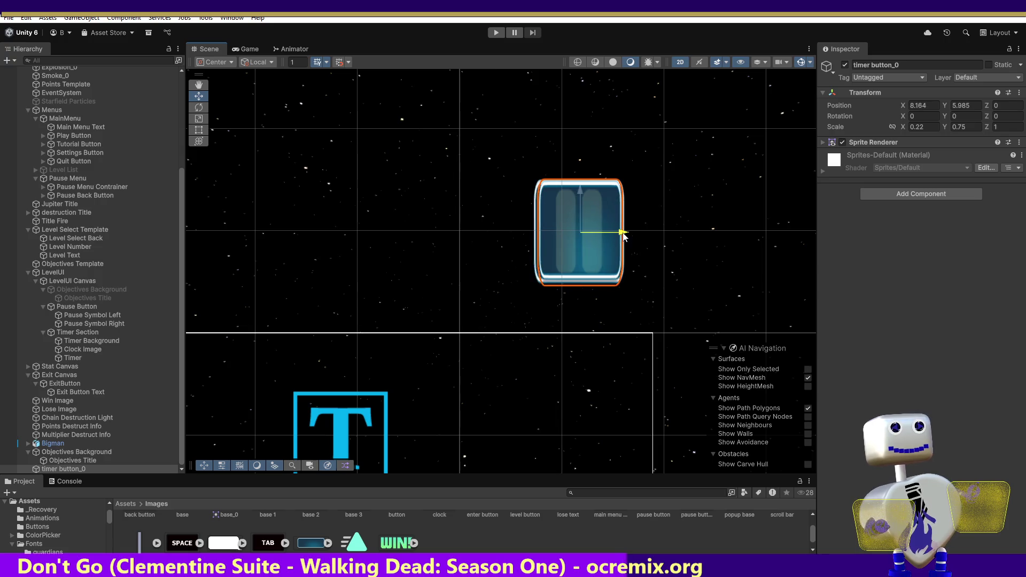
pyautogui.click(924, 127)
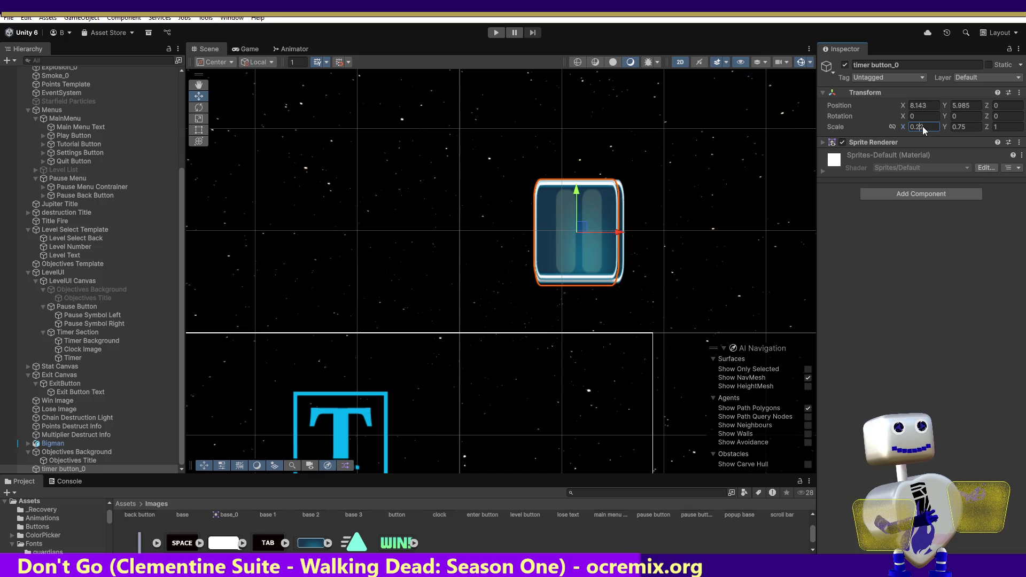
pyautogui.write('0.23')
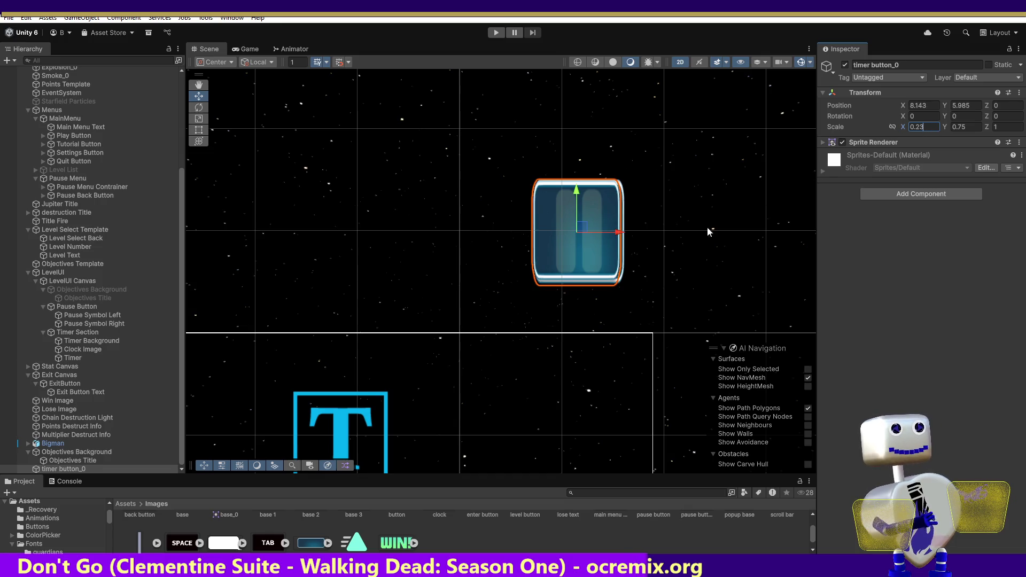
pyautogui.moveTo(619, 236); pyautogui.dragTo(623, 236)
pyautogui.click(960, 128)
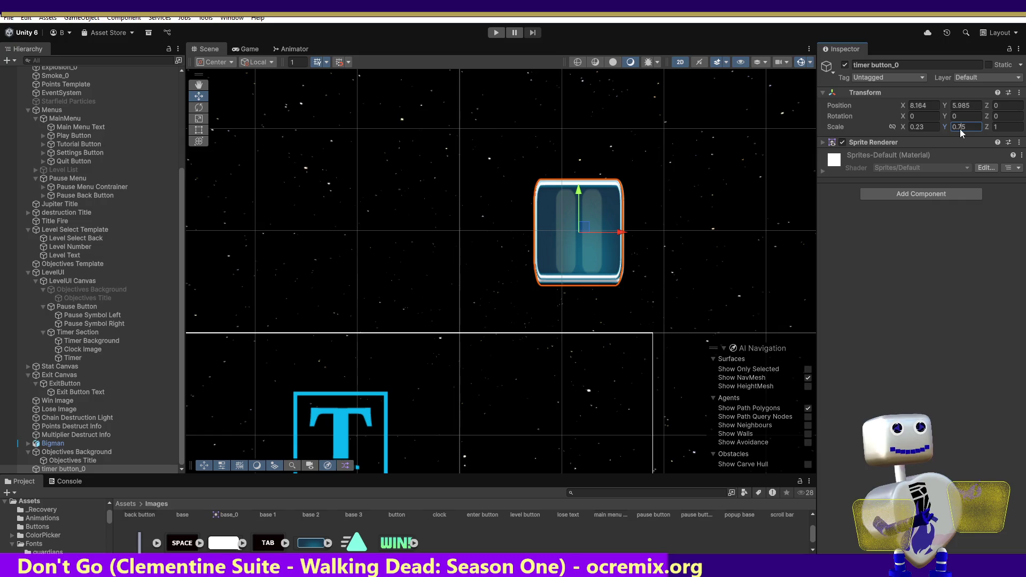
pyautogui.write('0.77')
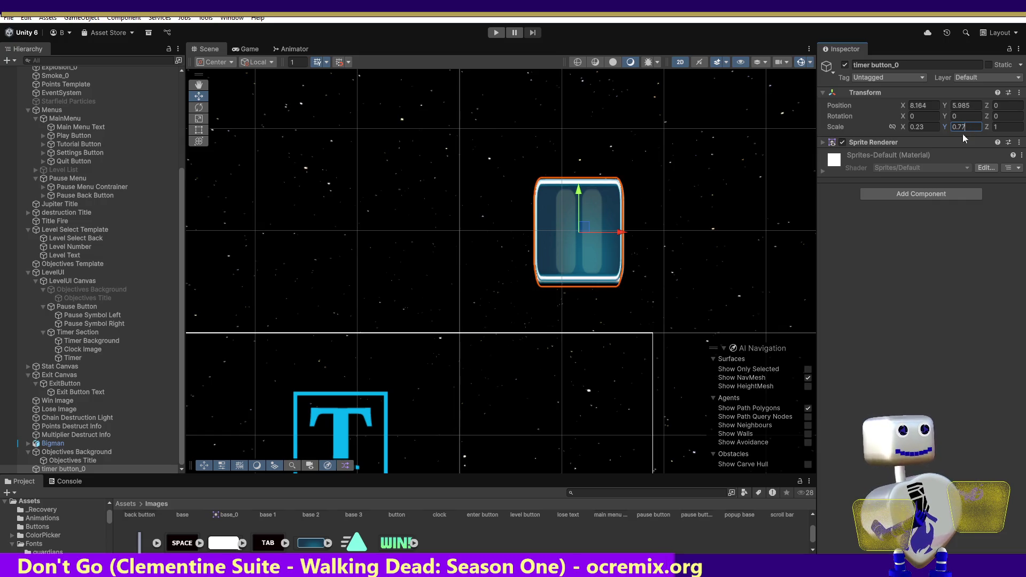
pyautogui.moveTo(586, 229); pyautogui.dragTo(586, 231)
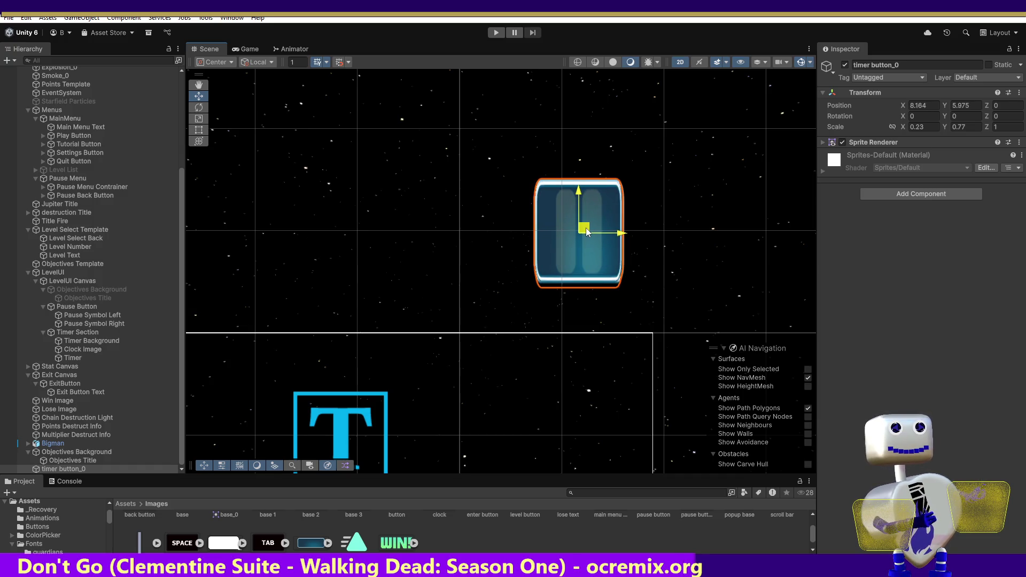
# Refine the scale toward 0.235 by 0.775, comparing with the Pause Button and framing the sprite.
pyautogui.click(920, 131)
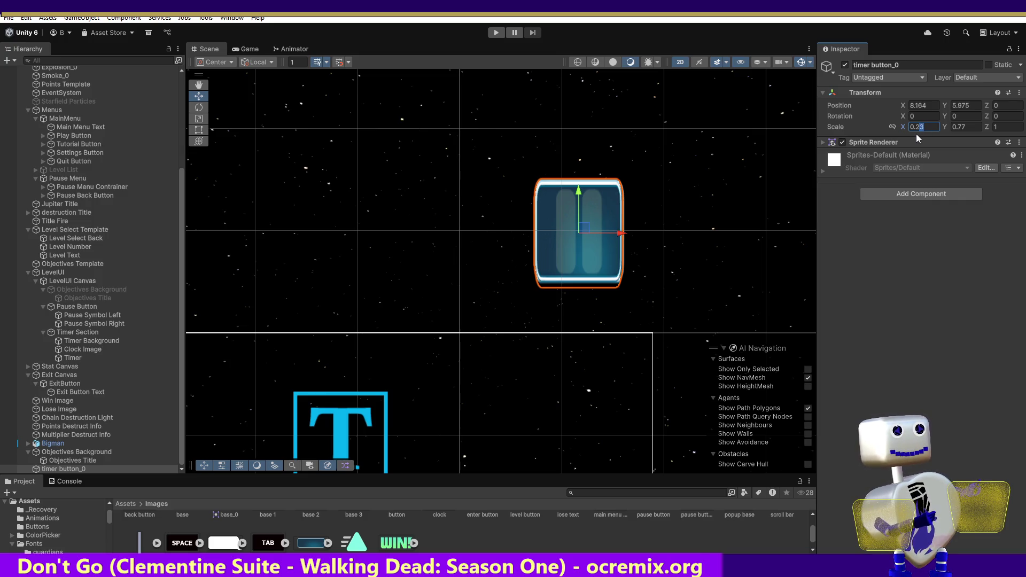
pyautogui.click(934, 128)
pyautogui.write('5')
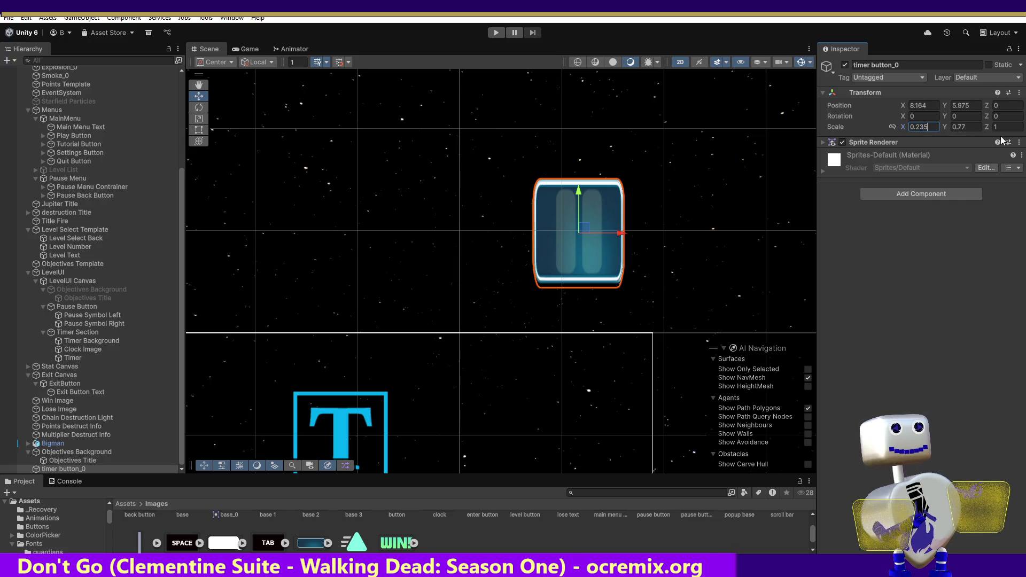
pyautogui.moveTo(585, 227); pyautogui.dragTo(589, 231)
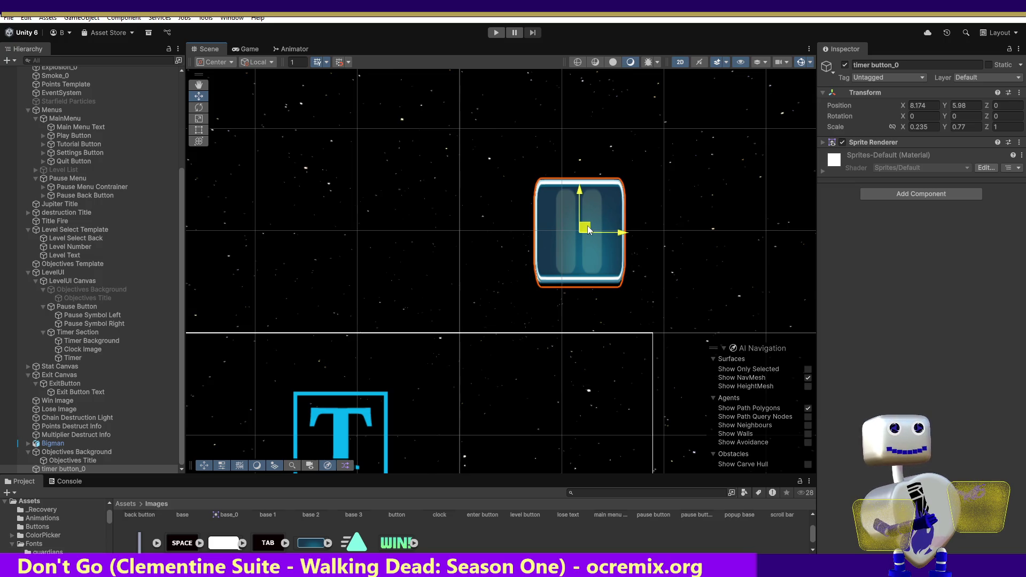
pyautogui.moveTo(588, 230); pyautogui.dragTo(585, 231)
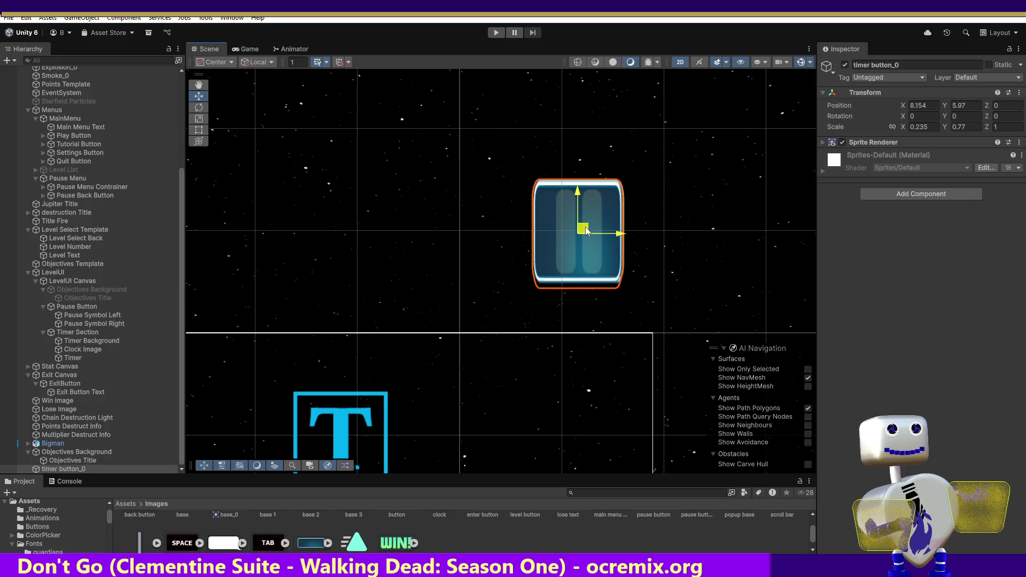
pyautogui.click(967, 126)
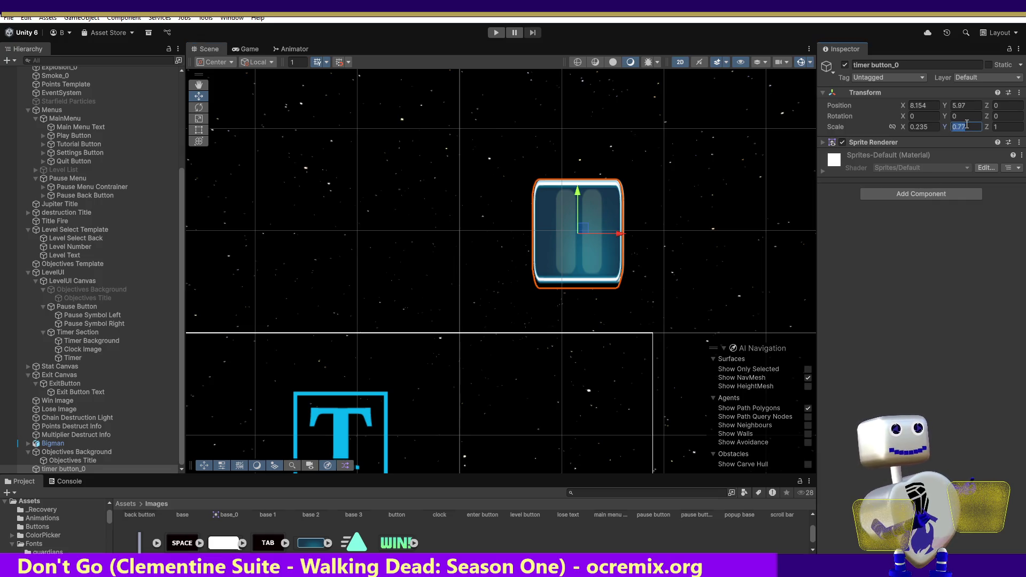
pyautogui.write('5')
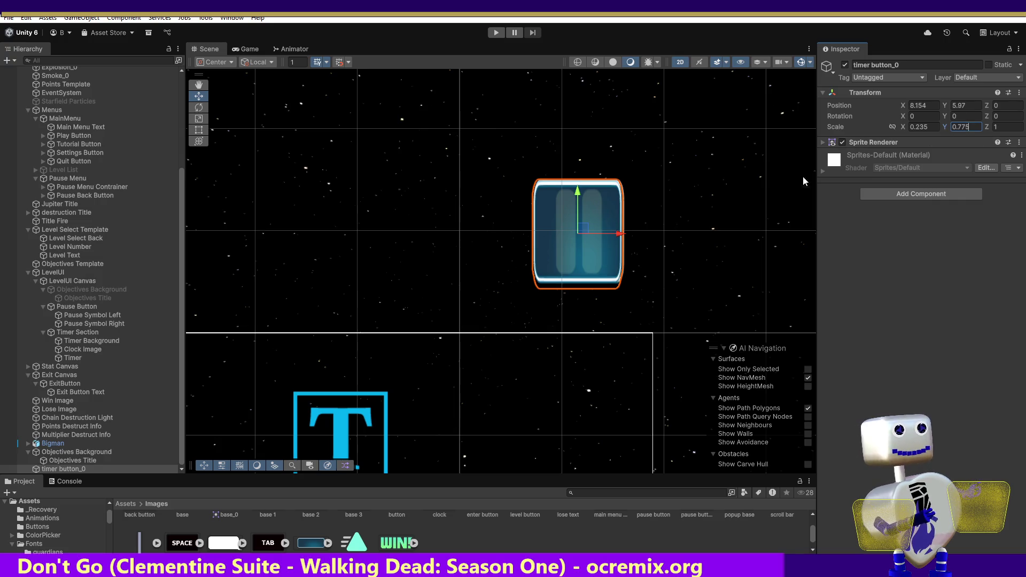
pyautogui.moveTo(615, 238); pyautogui.dragTo(618, 235)
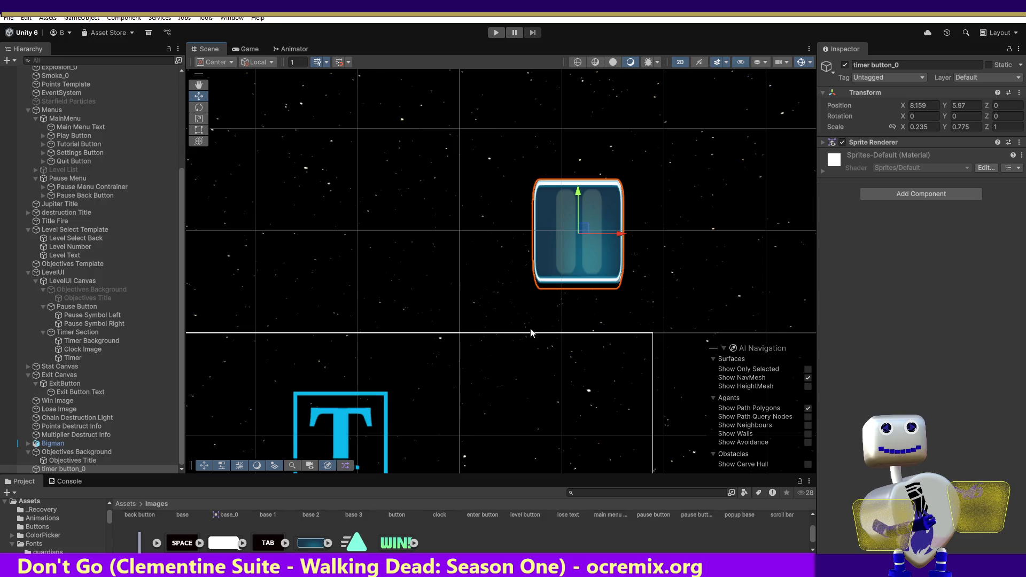
pyautogui.click(72, 307)
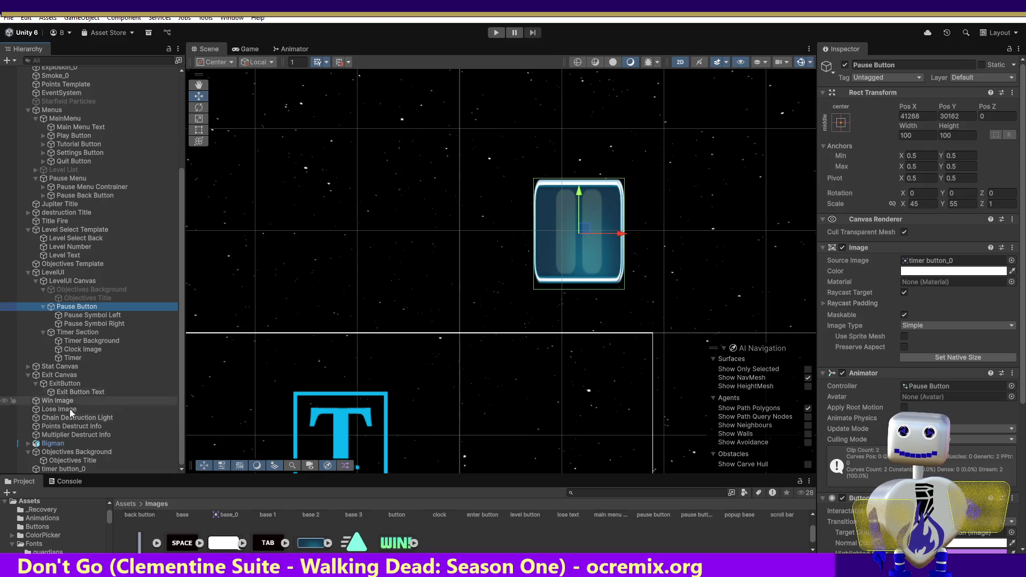
pyautogui.click(59, 469)
pyautogui.press('f')
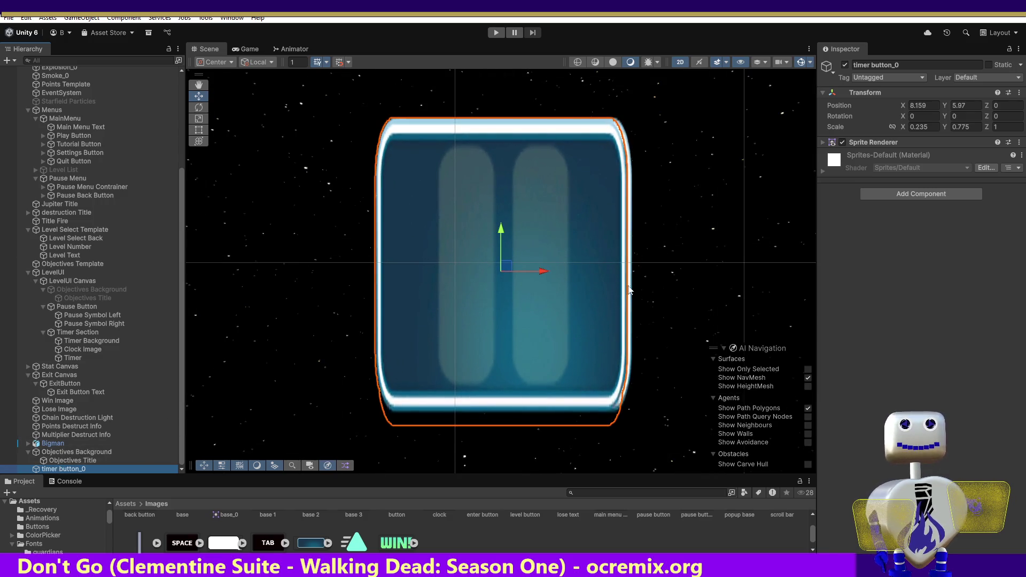
# Set horizontal scale to 0.2375 and nudge the sprite right to X 8.166.
pyautogui.click(929, 129)
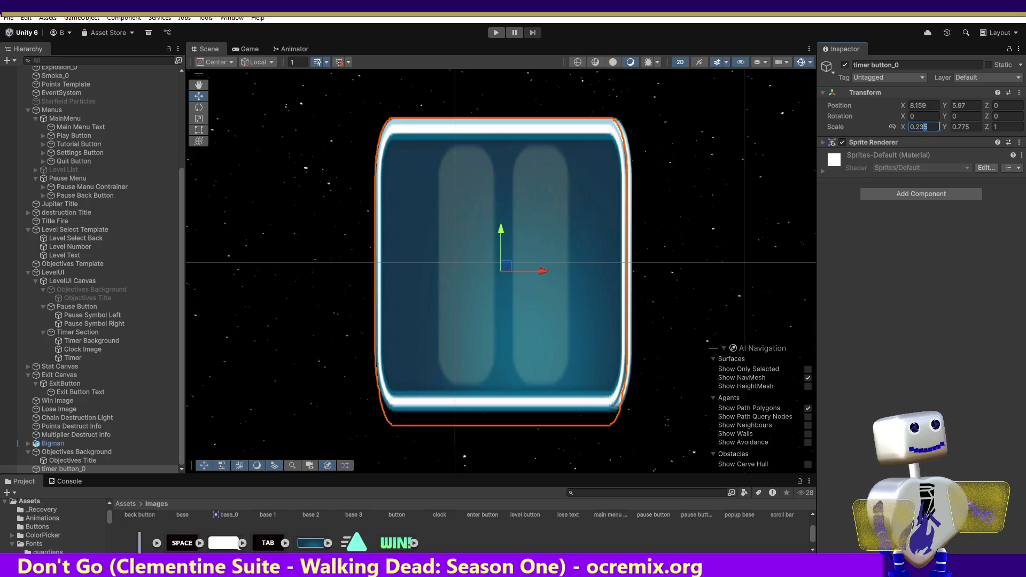
pyautogui.write('7')
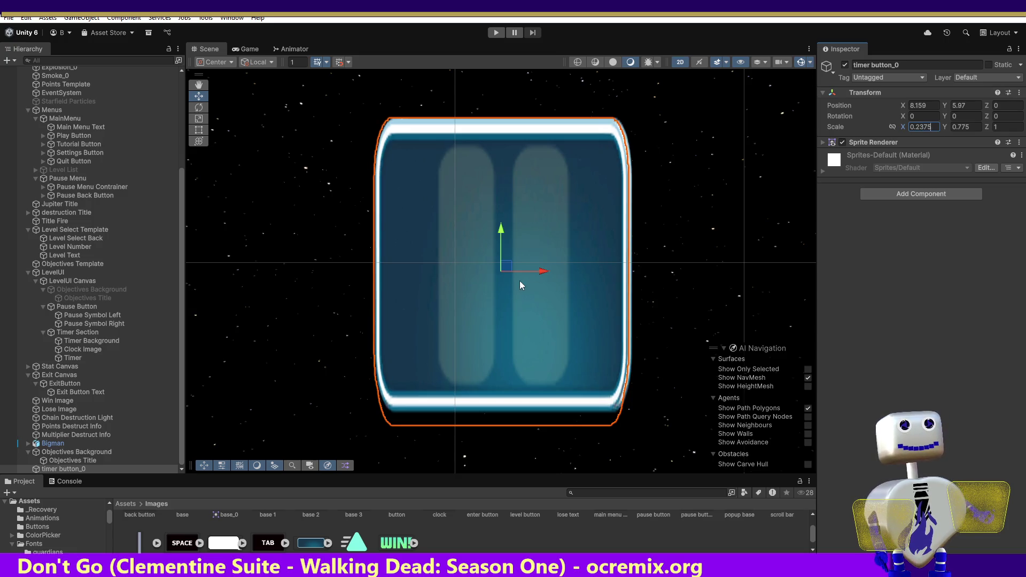
pyautogui.moveTo(543, 272); pyautogui.dragTo(546, 272)
pyautogui.hotkey('ctrl', 'z')
pyautogui.hotkey('ctrl', 'z')
pyautogui.click(926, 127)
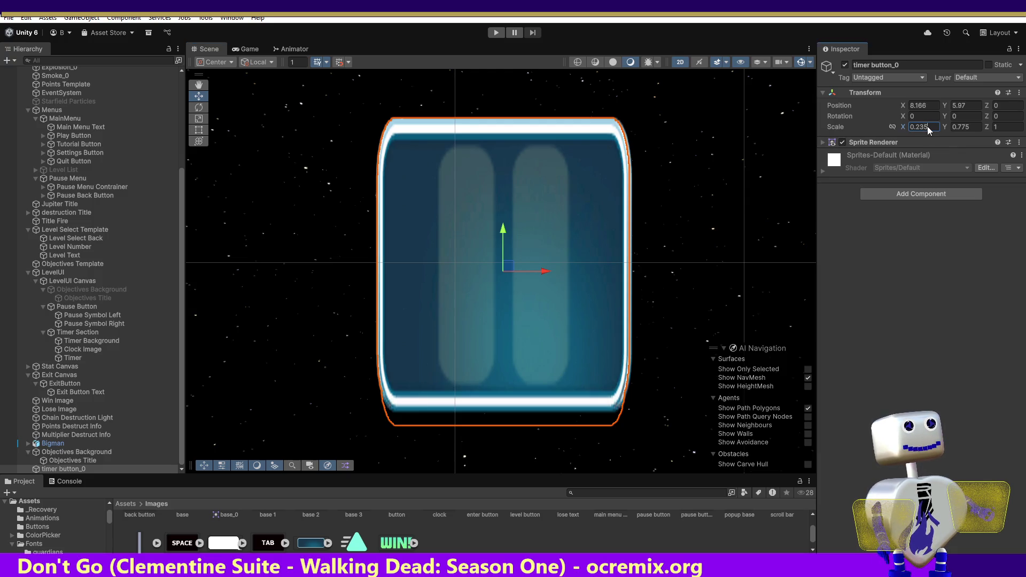
pyautogui.write('7')
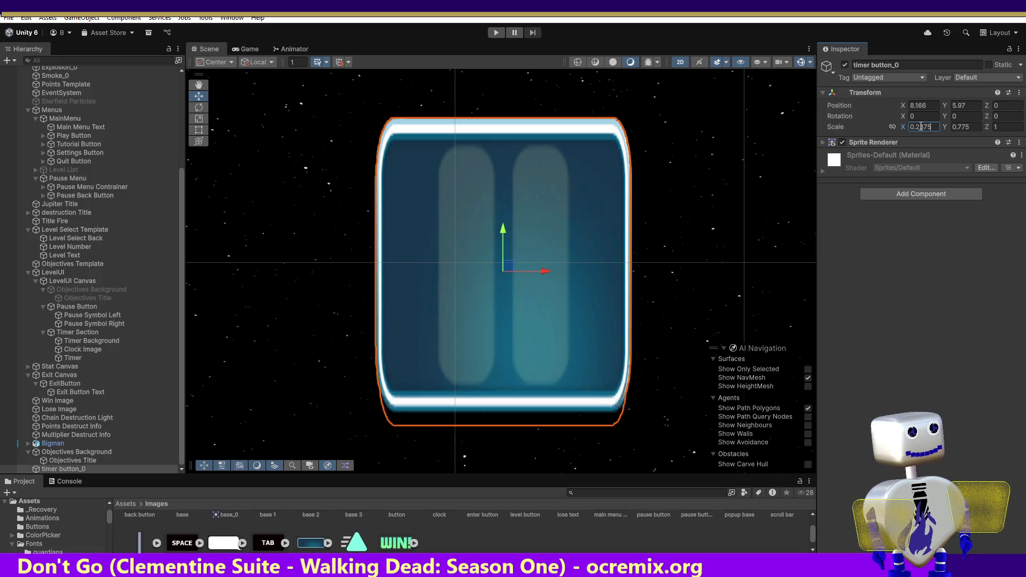
pyautogui.moveTo(547, 274); pyautogui.dragTo(545, 276)
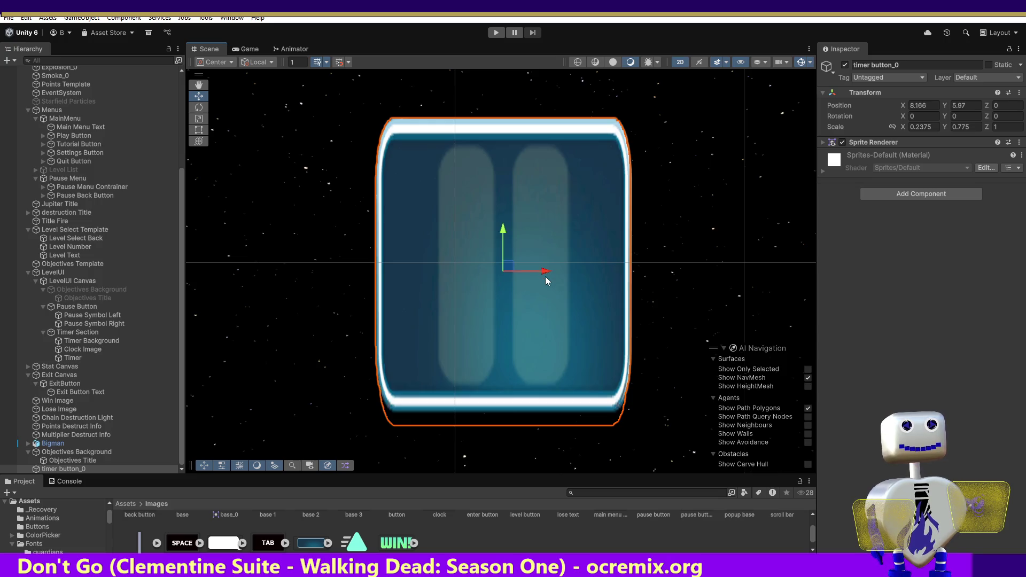
pyautogui.moveTo(503, 230); pyautogui.dragTo(502, 230)
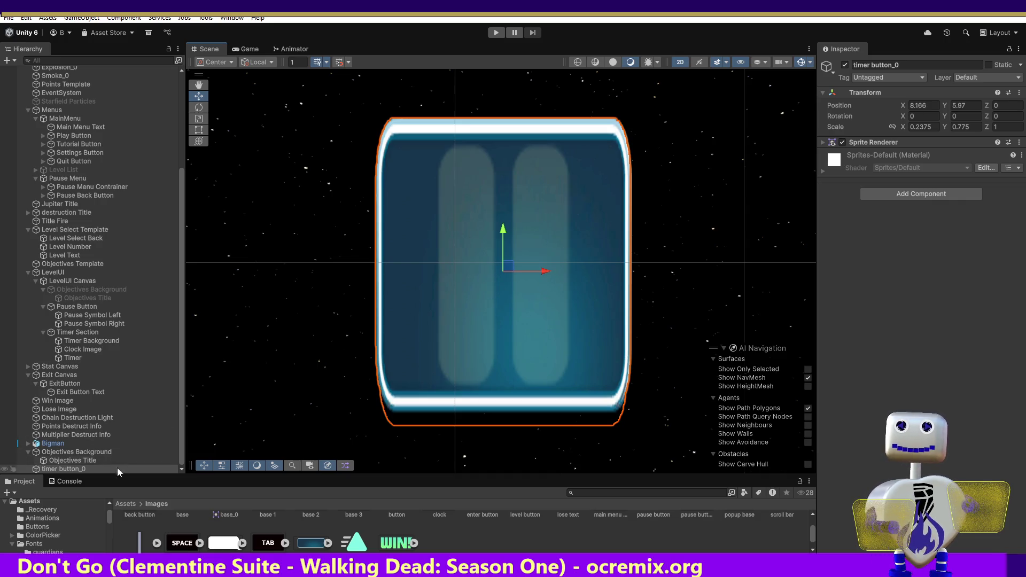
pyautogui.click(909, 66)
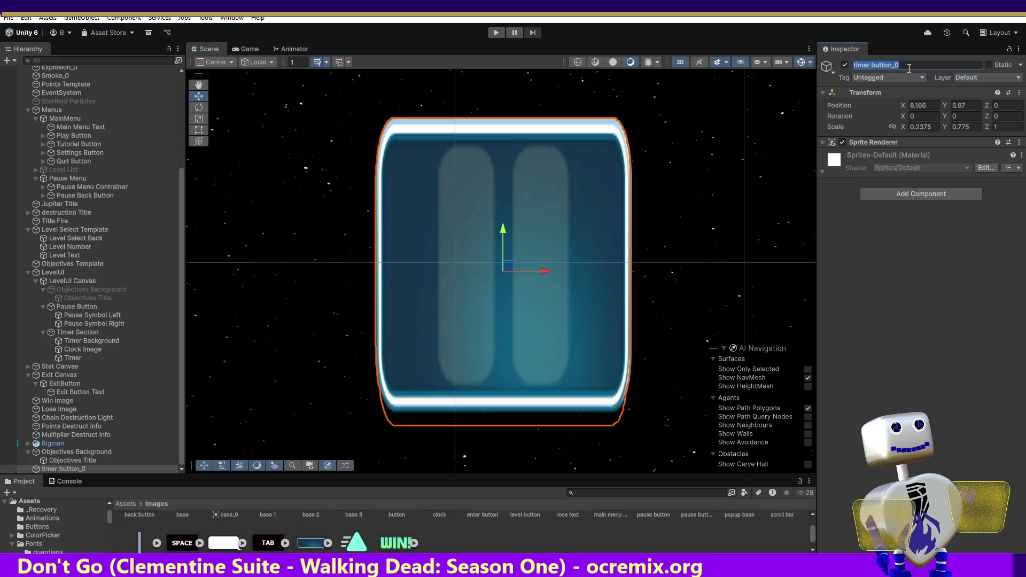
# Rename the timer button_0 object to 'Pause Button'.
pyautogui.write('Pause')
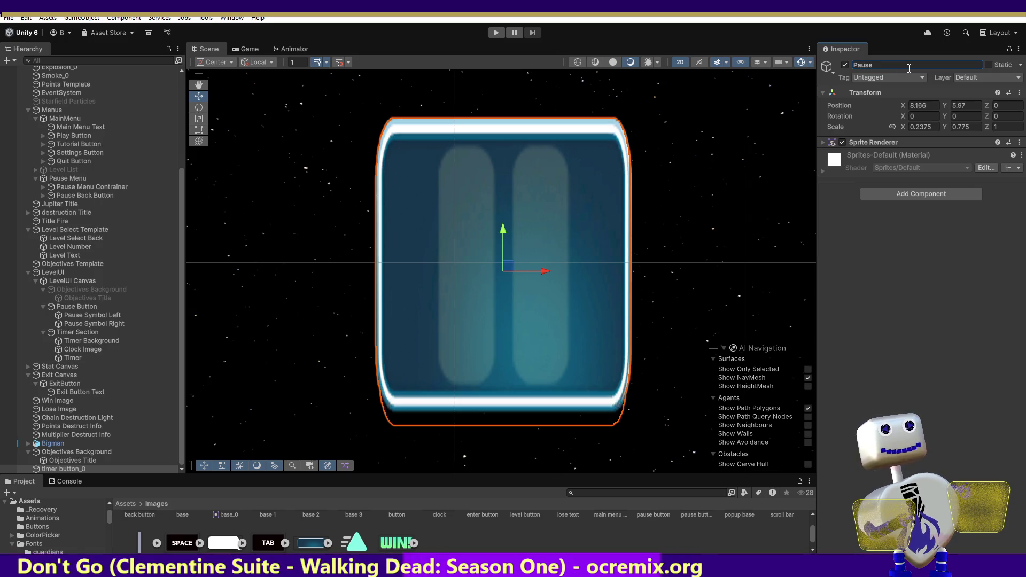
pyautogui.write(' Buttion')
pyautogui.press('BackSpace')
pyautogui.press('BackSpace')
pyautogui.press('BackSpace')
pyautogui.write('on')
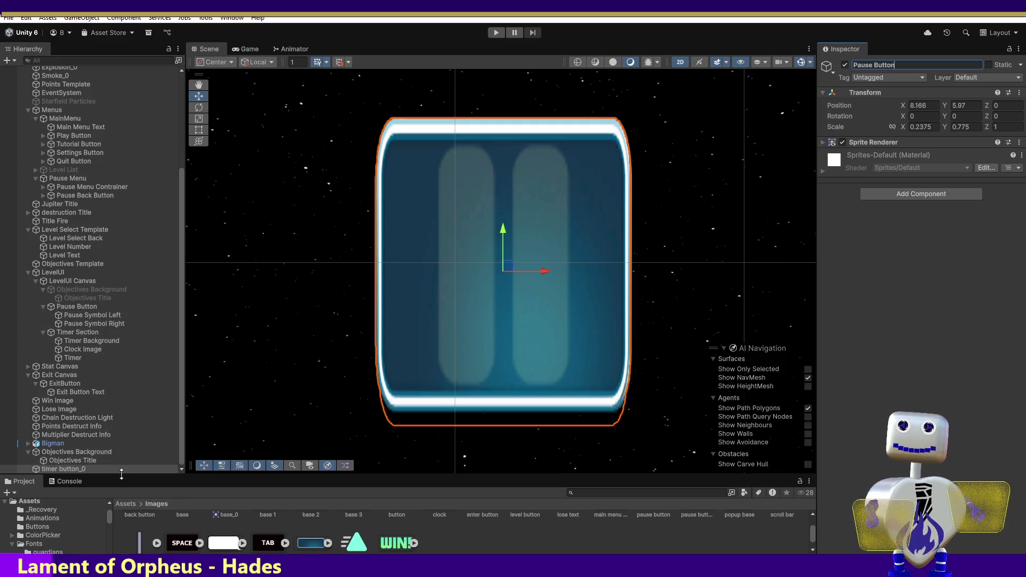
pyautogui.click(104, 469)
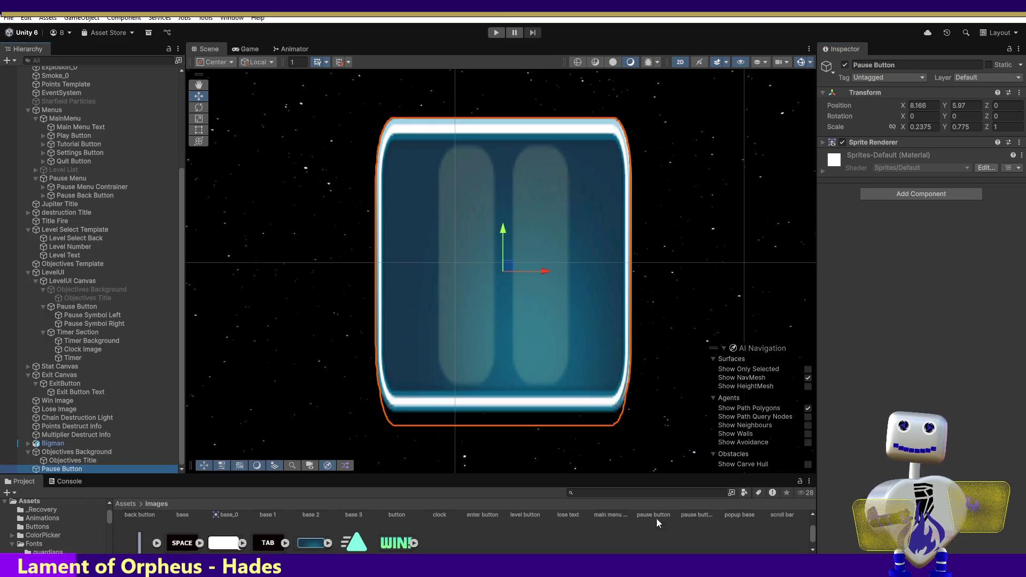
# Try dragging the pause-bar sprite into the scene, undoing and cancelling the placement.
pyautogui.moveTo(812, 533); pyautogui.dragTo(813, 530)
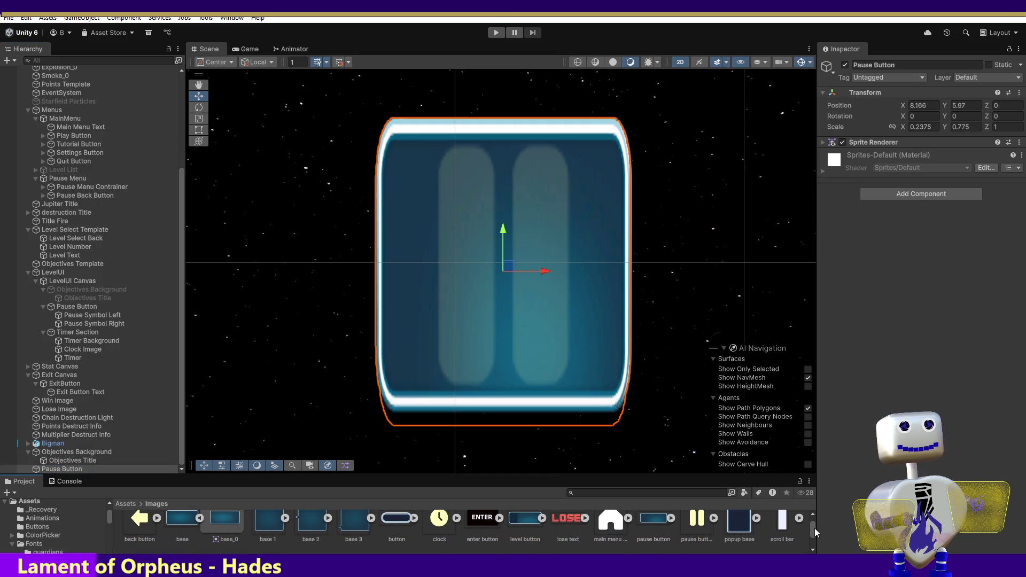
pyautogui.moveTo(689, 537)
pyautogui.mouseDown()
pyautogui.moveTo(588, 470)
pyautogui.moveTo(477, 319)
pyautogui.moveTo(477, 300)
pyautogui.mouseUp()
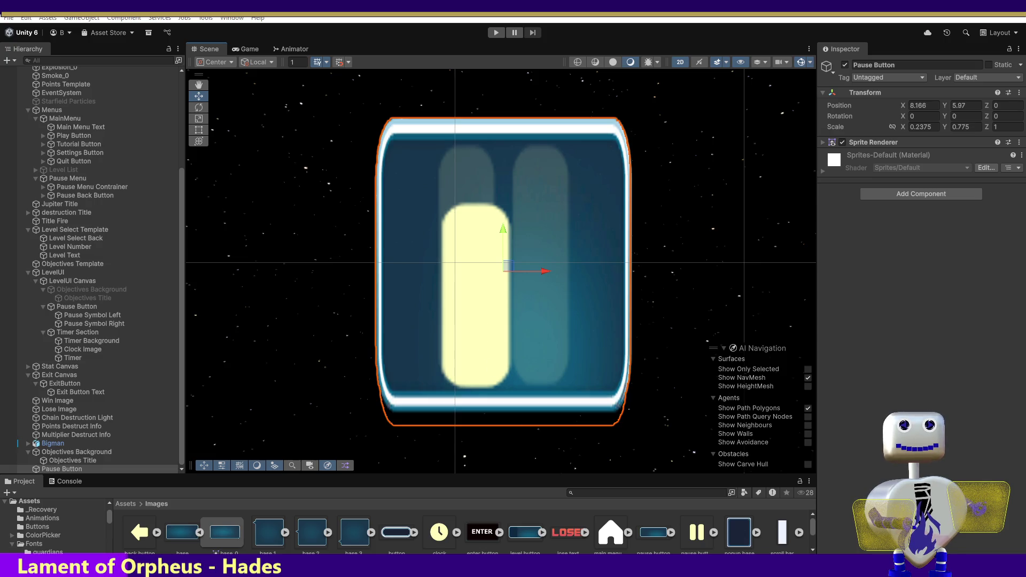
pyautogui.hotkey('ctrl', 'z')
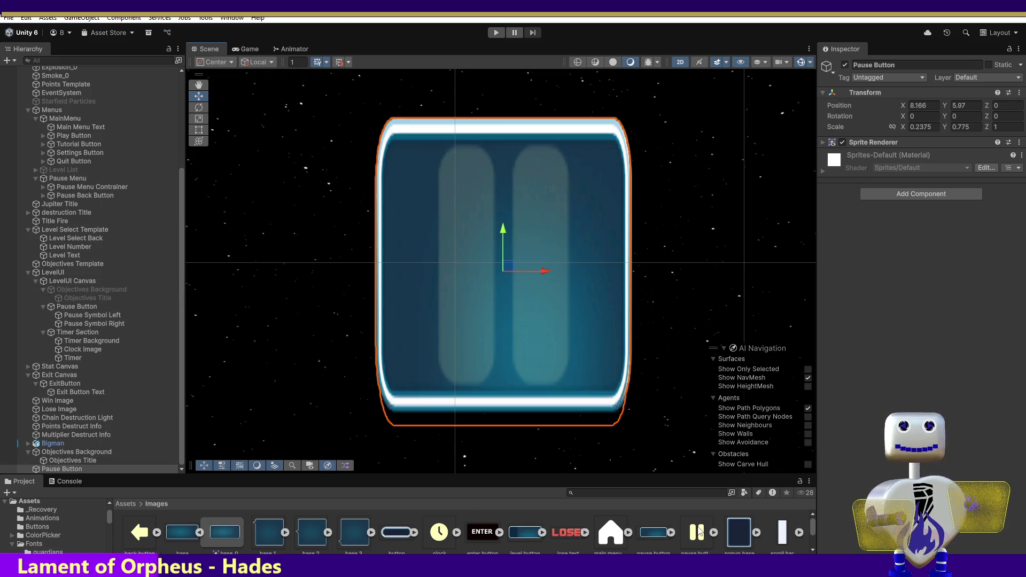
pyautogui.scroll(-1, 812, 527)
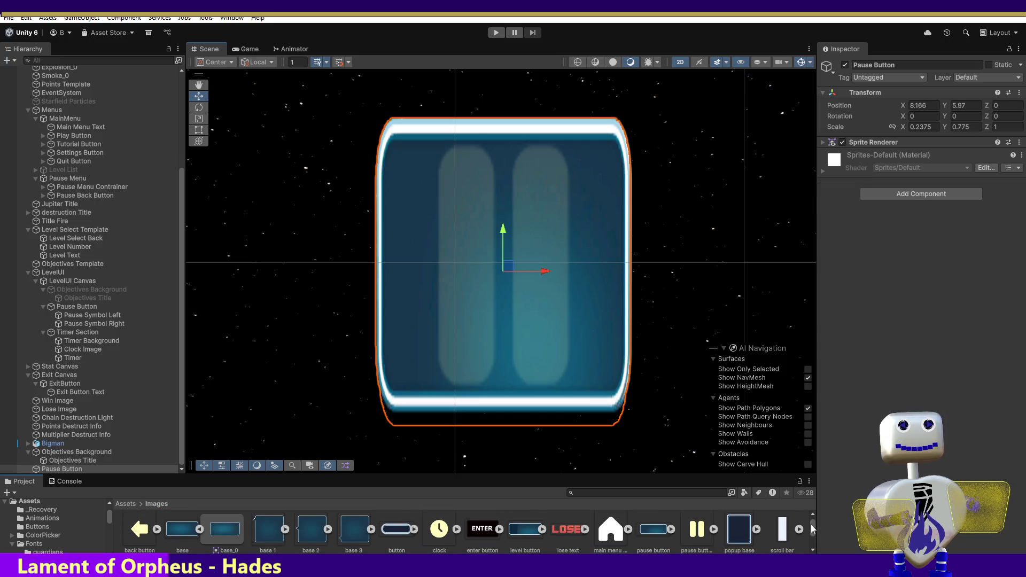
pyautogui.scroll(1, 694, 538)
pyautogui.moveTo(697, 537); pyautogui.dragTo(438, 323)
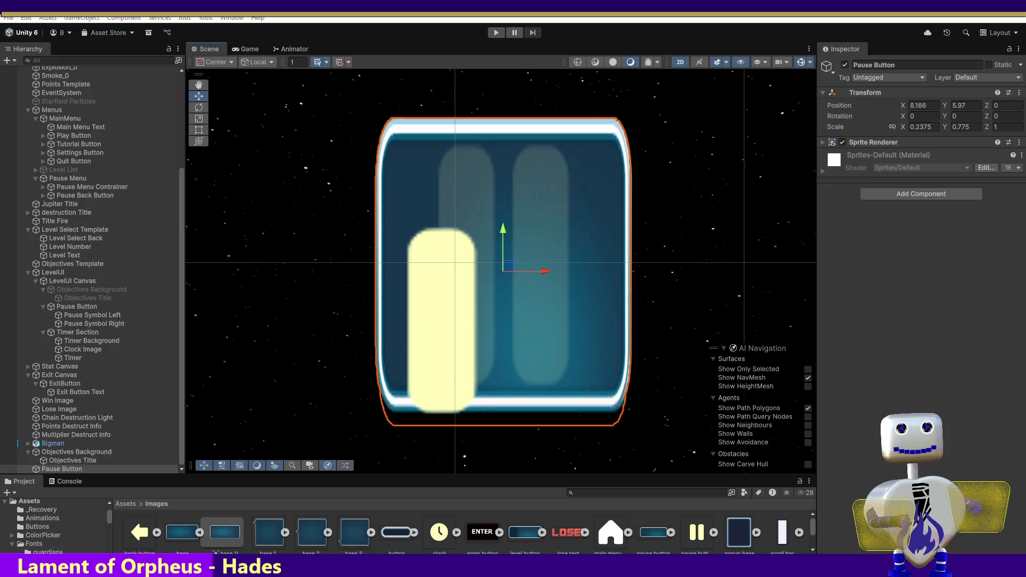
pyautogui.press('Escape')
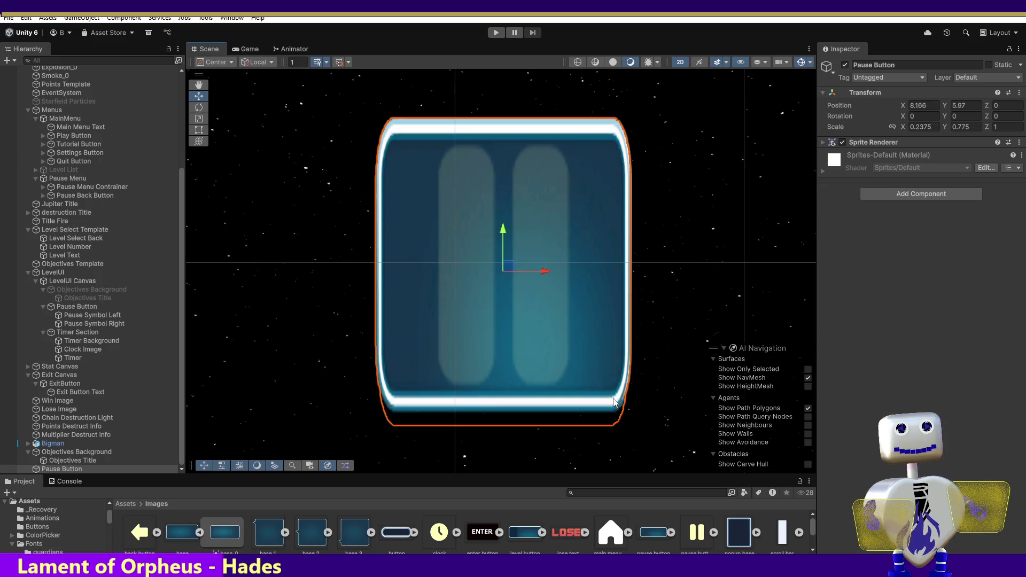
pyautogui.click(182, 469)
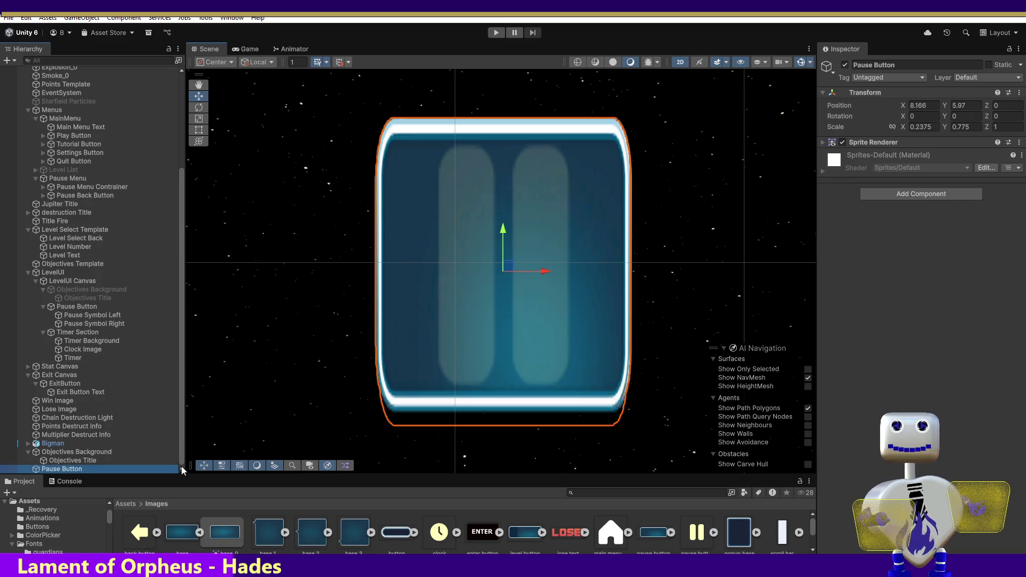
# Add the pale yellow pause-bar sprite to the scene beside the Pause Button.
pyautogui.moveTo(695, 532)
pyautogui.mouseDown()
pyautogui.moveTo(457, 446)
pyautogui.moveTo(244, 298)
pyautogui.mouseUp()
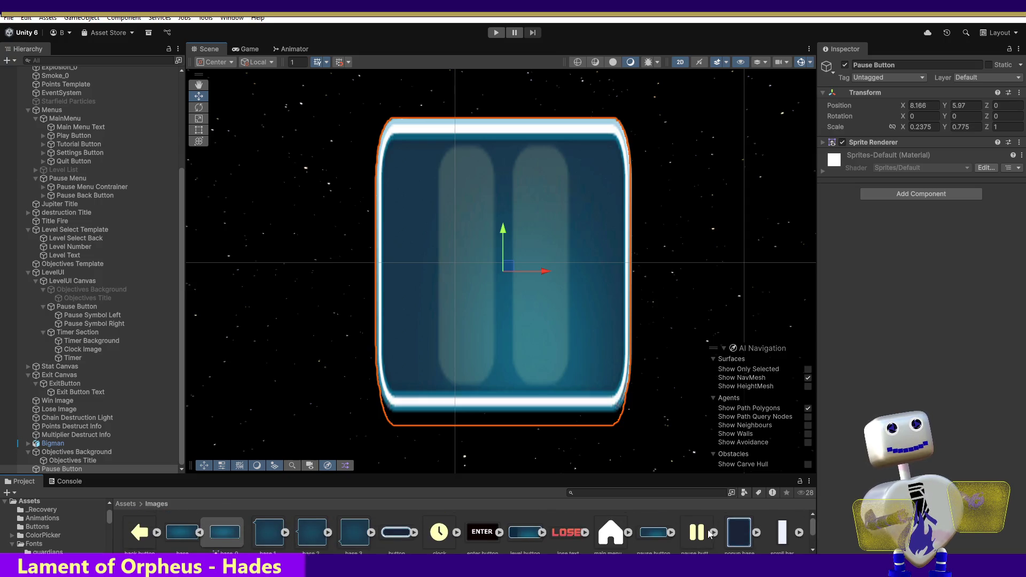
pyautogui.scroll(-1, 809, 528)
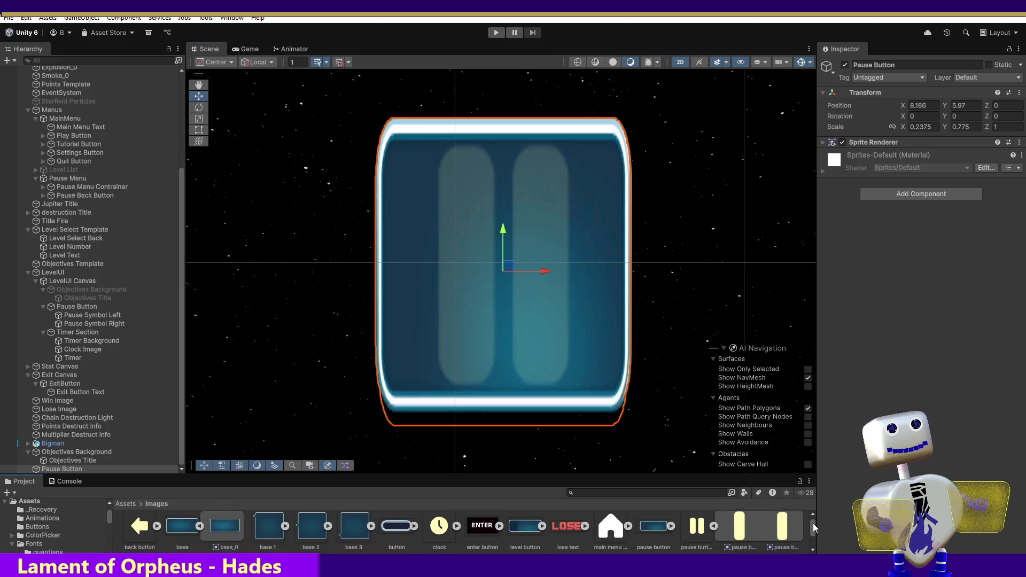
pyautogui.moveTo(813, 521); pyautogui.dragTo(813, 537)
pyautogui.moveTo(816, 531); pyautogui.dragTo(817, 525)
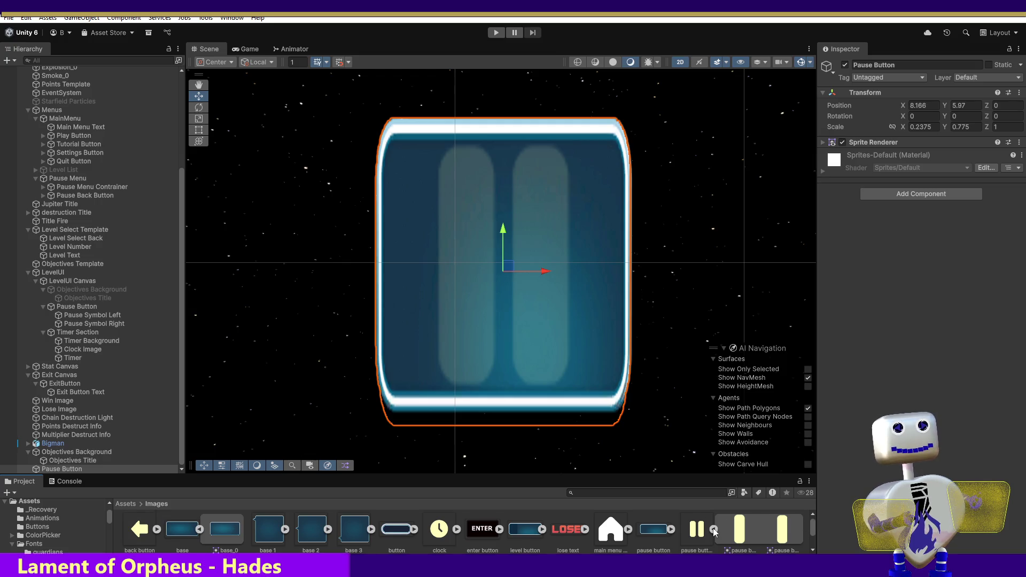
pyautogui.click(714, 529)
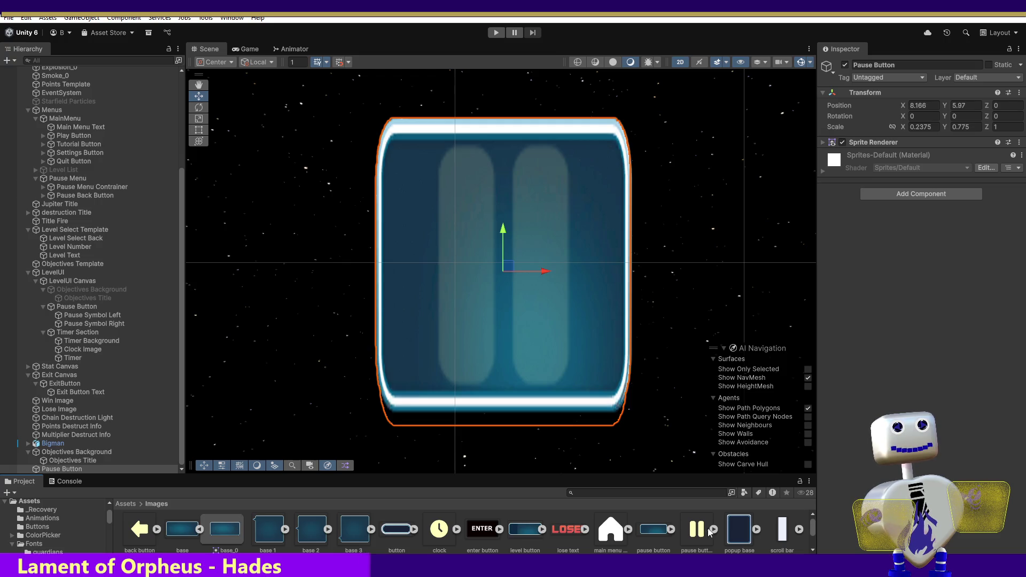
pyautogui.moveTo(702, 530)
pyautogui.mouseDown()
pyautogui.moveTo(673, 389)
pyautogui.moveTo(709, 200)
pyautogui.mouseUp()
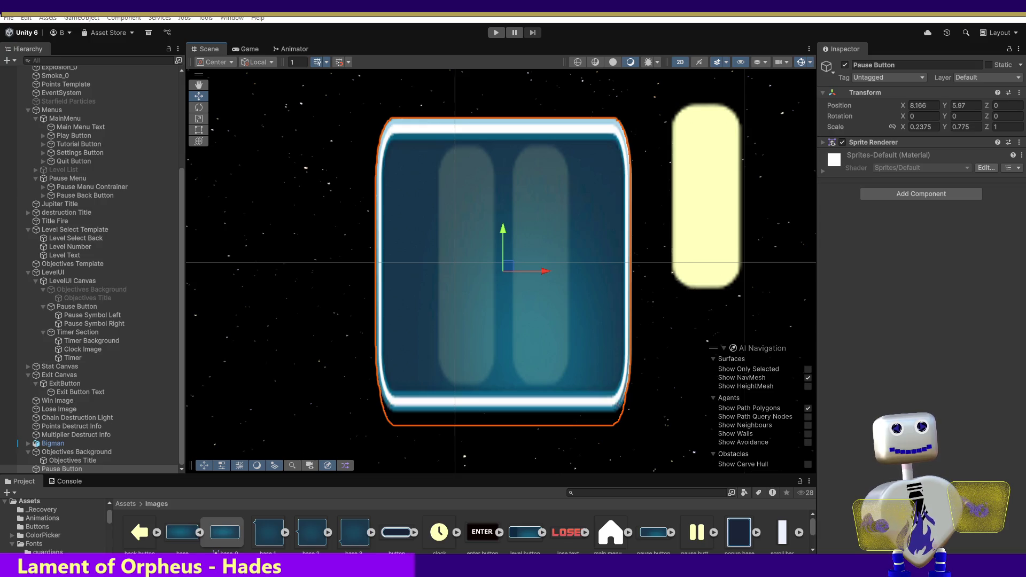
# Place the pause button 1_0 bar in the Scene and remove its Animator component.
pyautogui.press('Return')
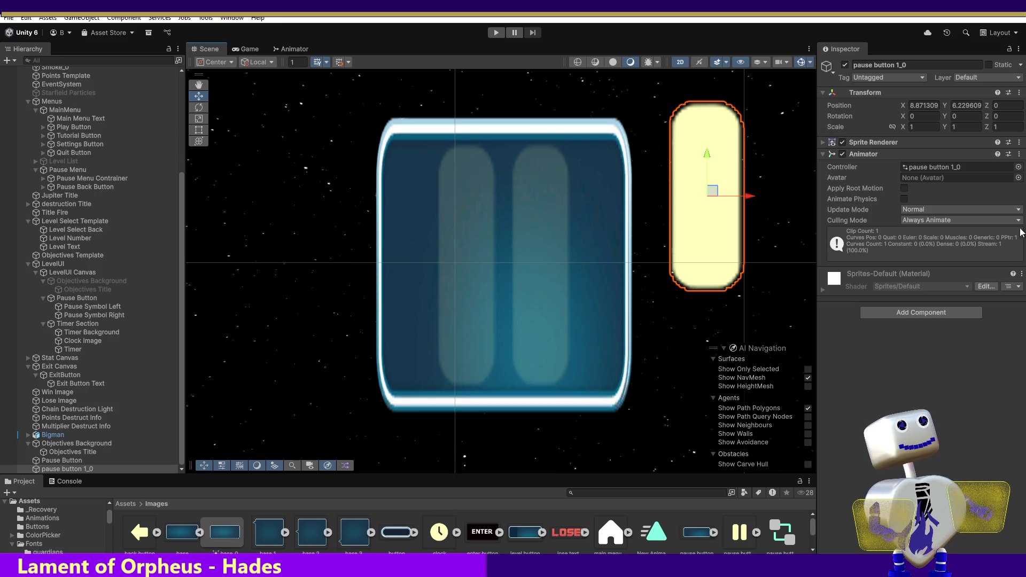
pyautogui.click(1019, 155)
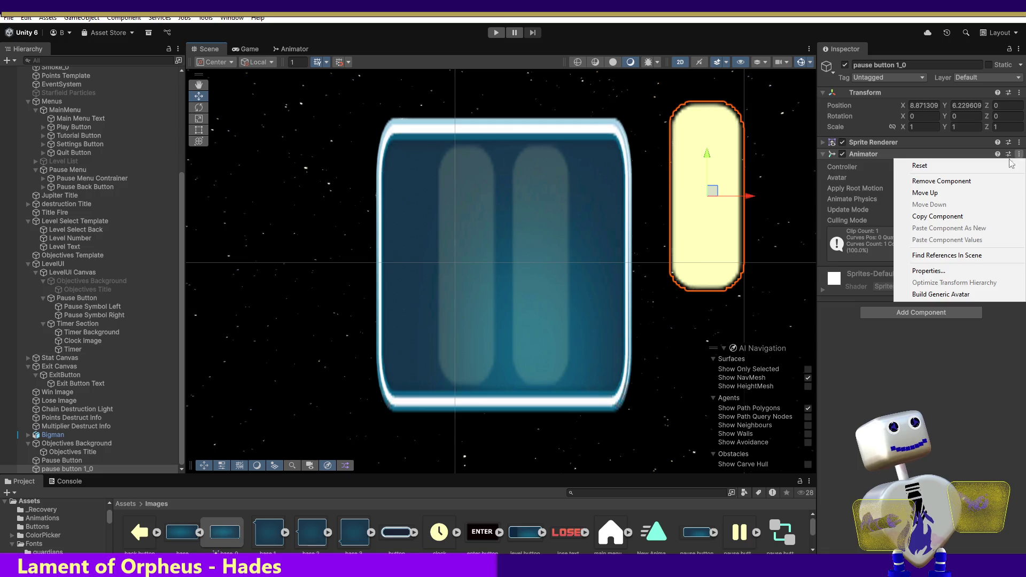
pyautogui.click(988, 181)
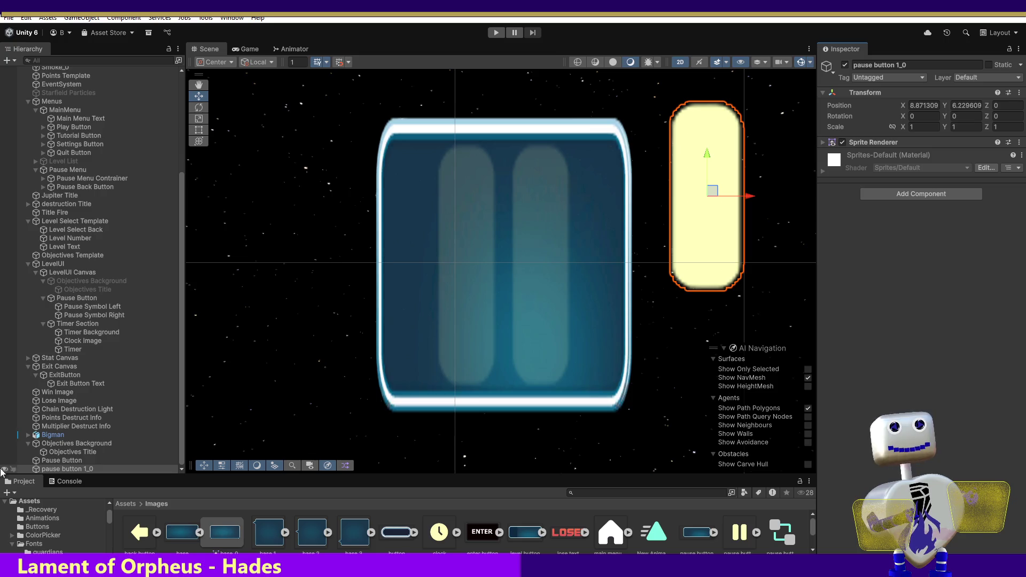
pyautogui.click(43, 444)
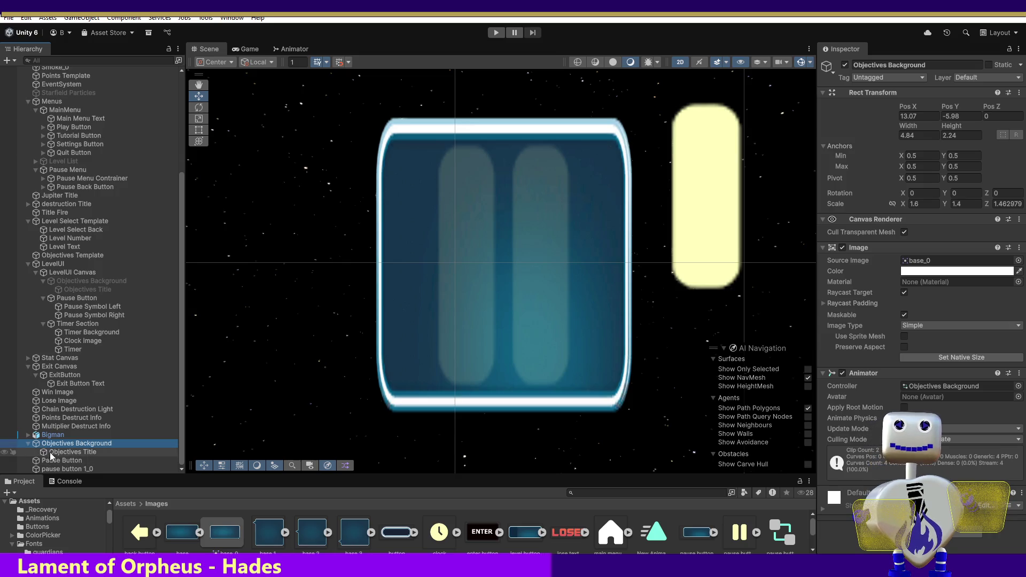
# Nudge the pause button 1_0 bar slightly left and down to 8.036, 6.002.
pyautogui.click(60, 461)
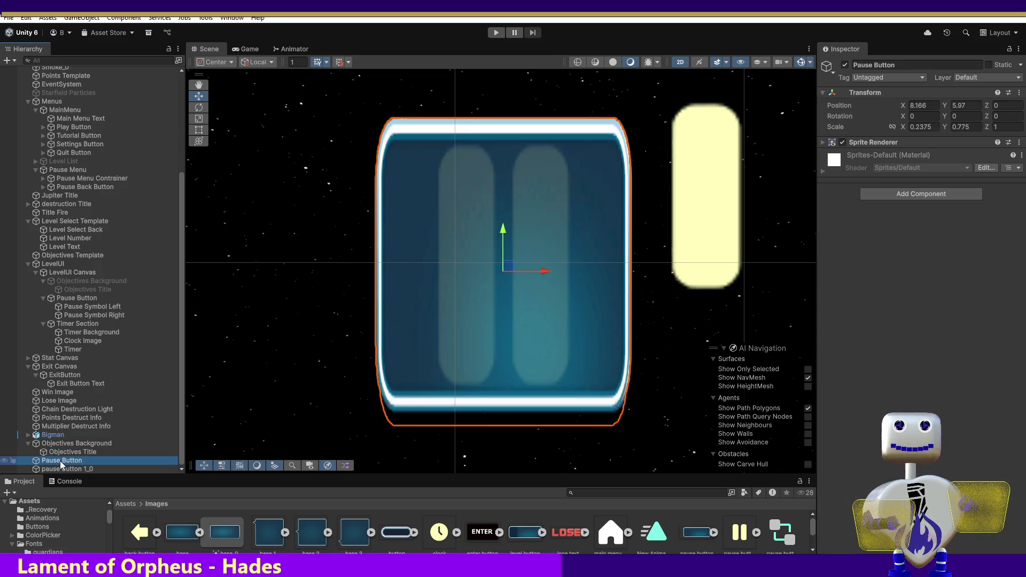
pyautogui.click(61, 468)
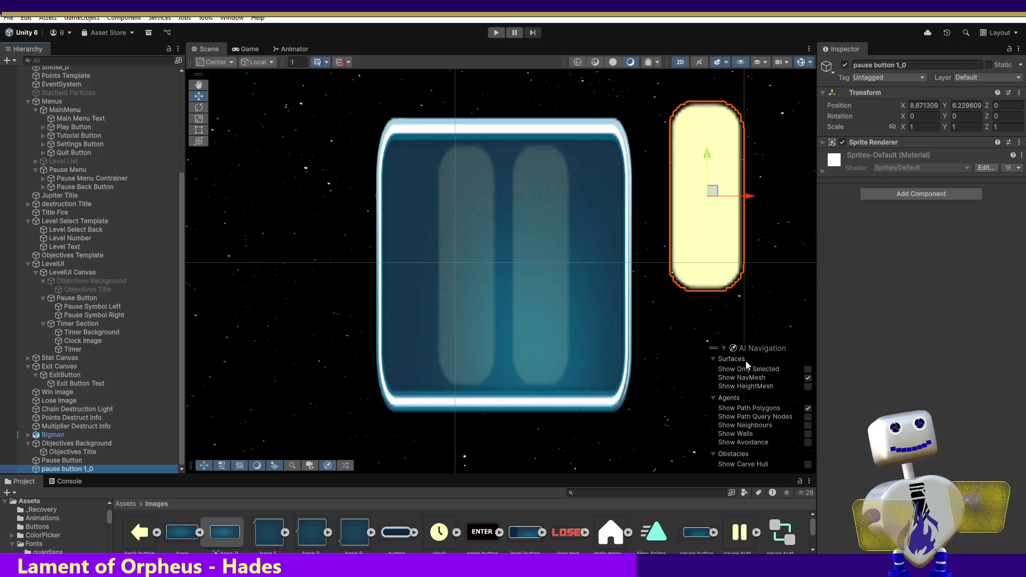
pyautogui.moveTo(716, 193); pyautogui.dragTo(685, 216)
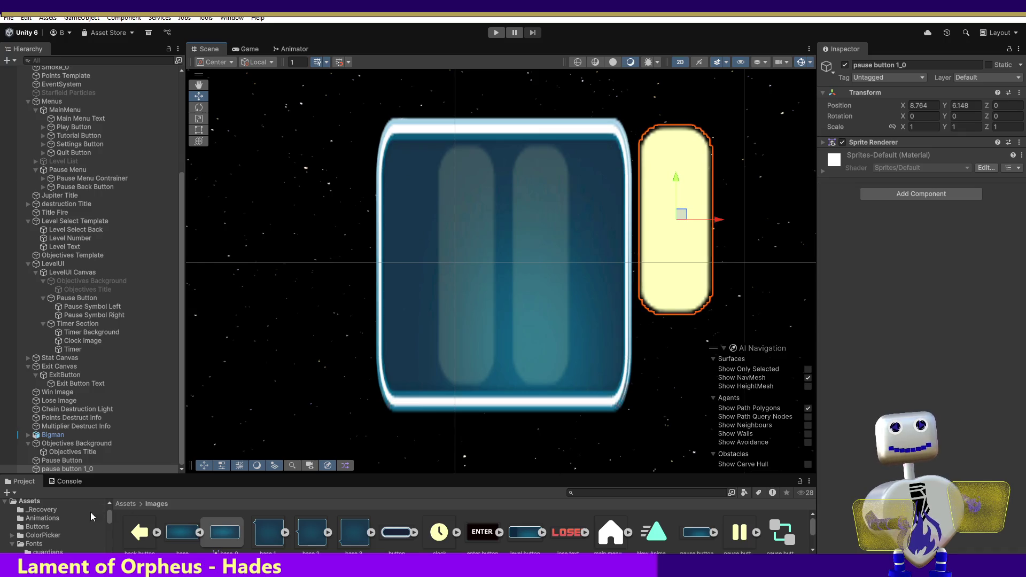
# Show the Animations folder's assets in the Project window.
pyautogui.click(43, 518)
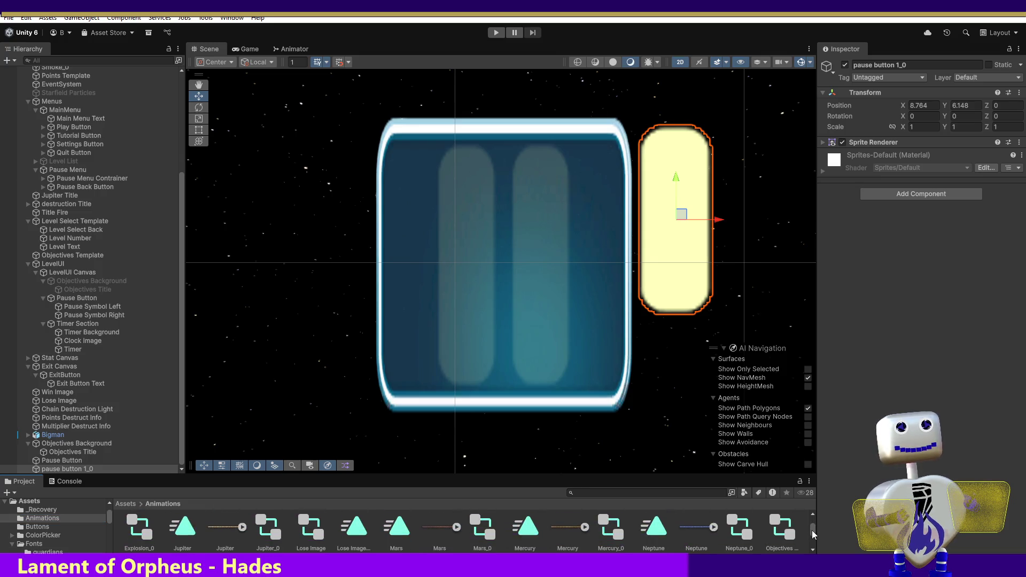
pyautogui.scroll(-2, 812, 531)
pyautogui.scroll(-1, 812, 533)
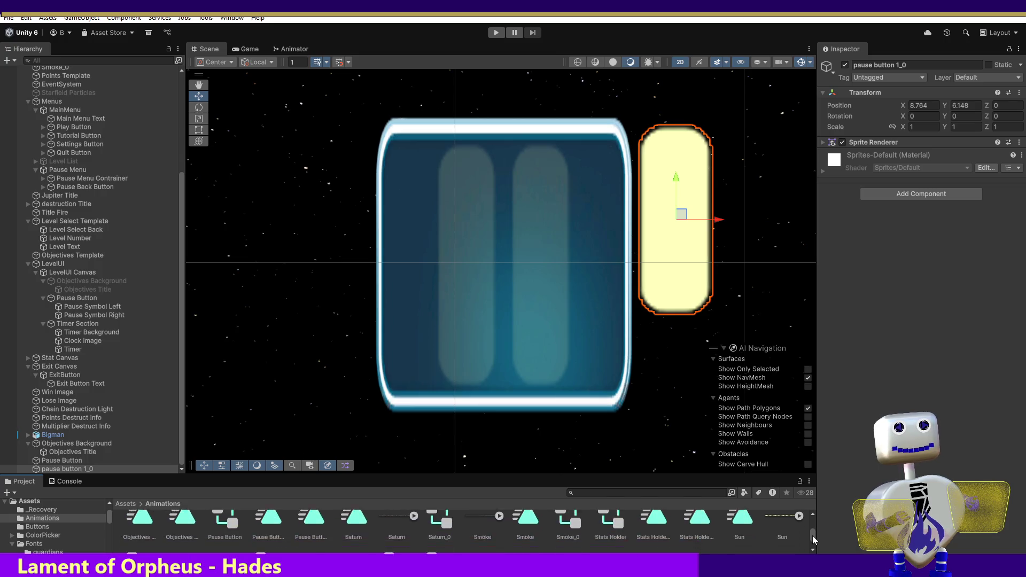
pyautogui.scroll(1, 813, 534)
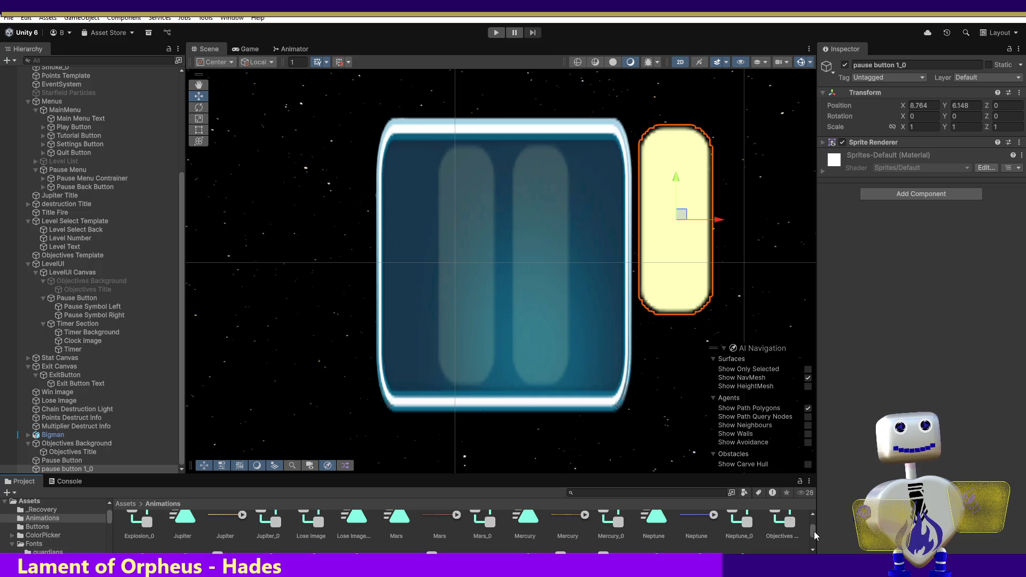
pyautogui.scroll(-1, 813, 531)
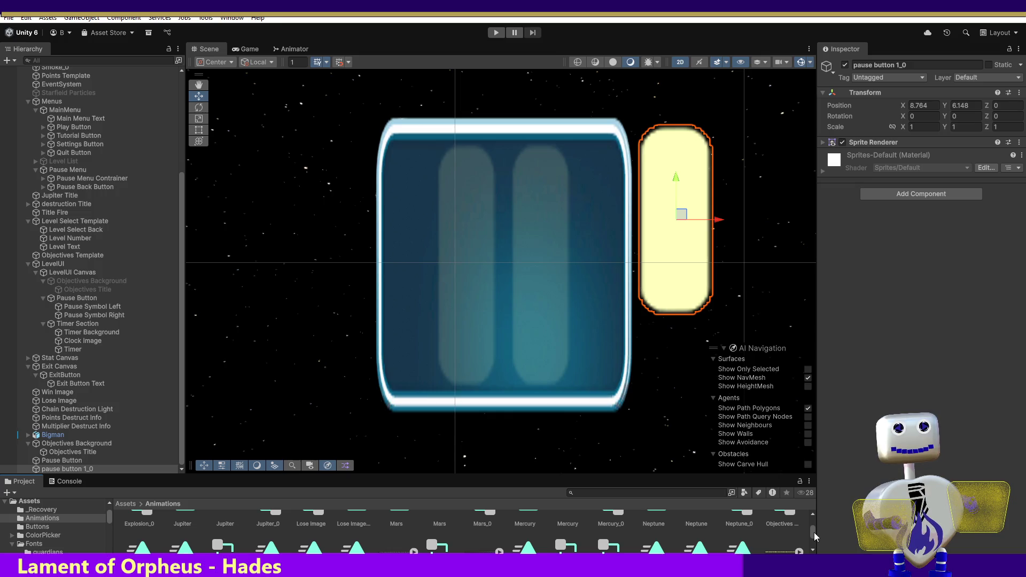
pyautogui.moveTo(813, 532)
pyautogui.mouseDown()
pyautogui.moveTo(813, 542)
pyautogui.moveTo(820, 521)
pyautogui.mouseUp()
# Place the yellow bar over the left pause bar and stretch it taller to Y scale 1.263281.
pyautogui.moveTo(681, 216)
pyautogui.mouseDown()
pyautogui.moveTo(643, 236)
pyautogui.moveTo(487, 270)
pyautogui.moveTo(483, 283)
pyautogui.moveTo(475, 265)
pyautogui.mouseUp()
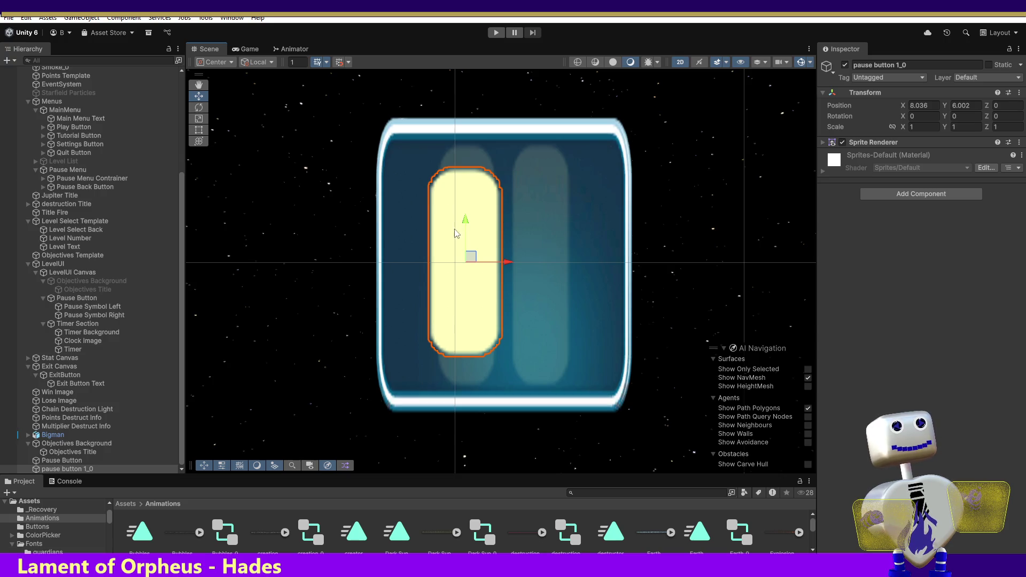
pyautogui.click(198, 118)
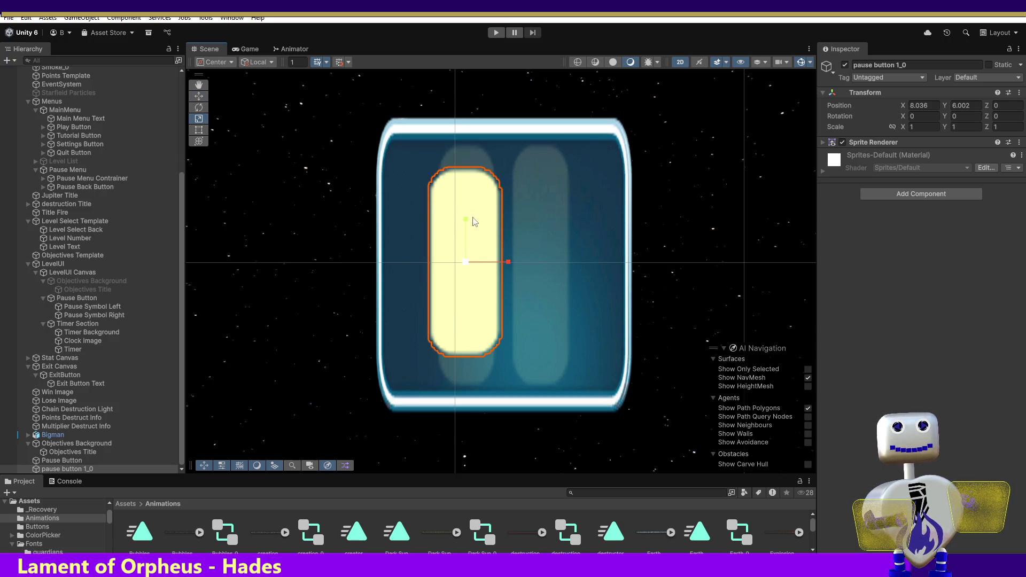
pyautogui.moveTo(466, 223)
pyautogui.mouseDown()
pyautogui.moveTo(465, 209)
pyautogui.moveTo(468, 224)
pyautogui.mouseUp()
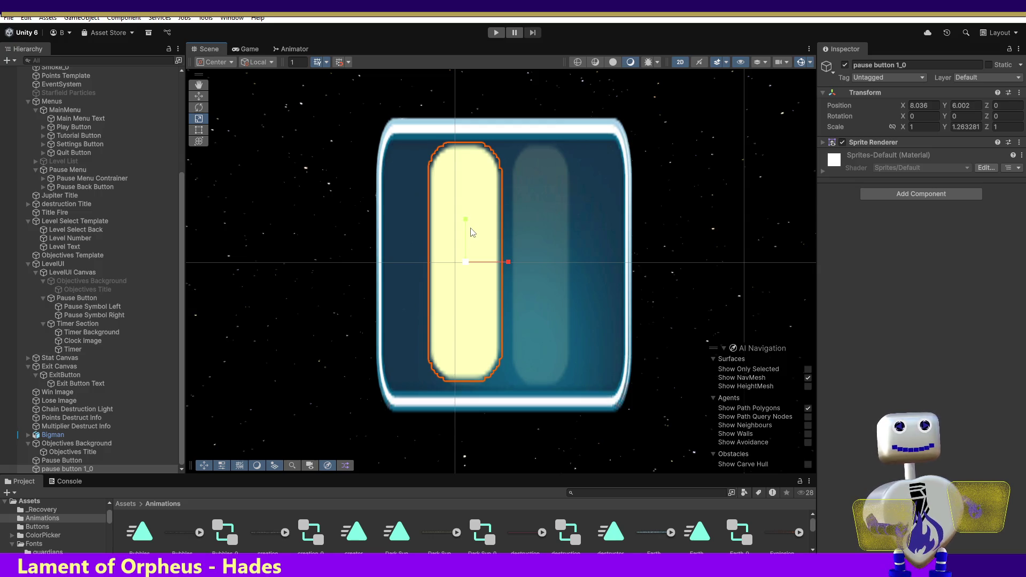
pyautogui.moveTo(508, 262); pyautogui.dragTo(494, 263)
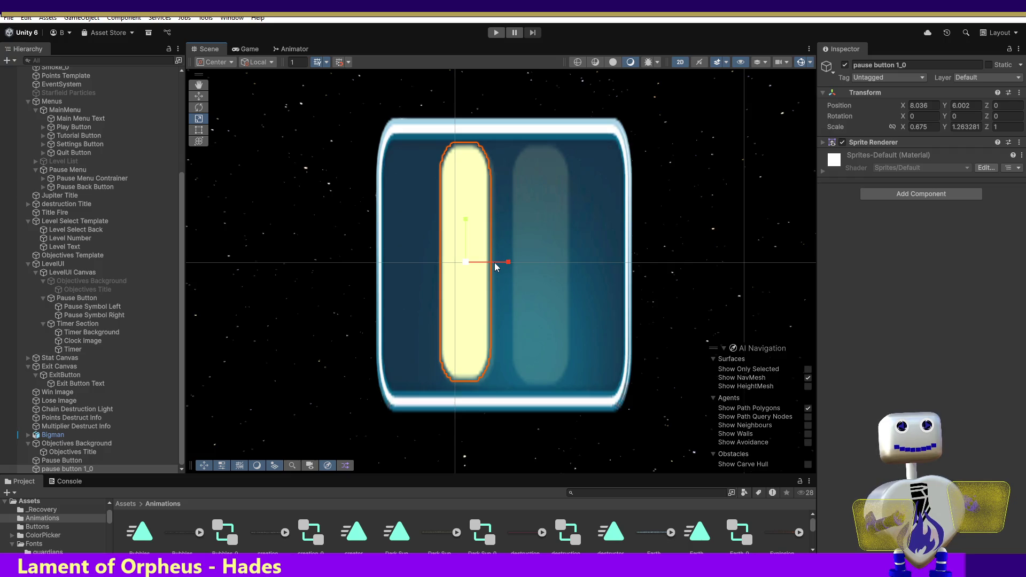
pyautogui.hotkey('ctrl', 'z')
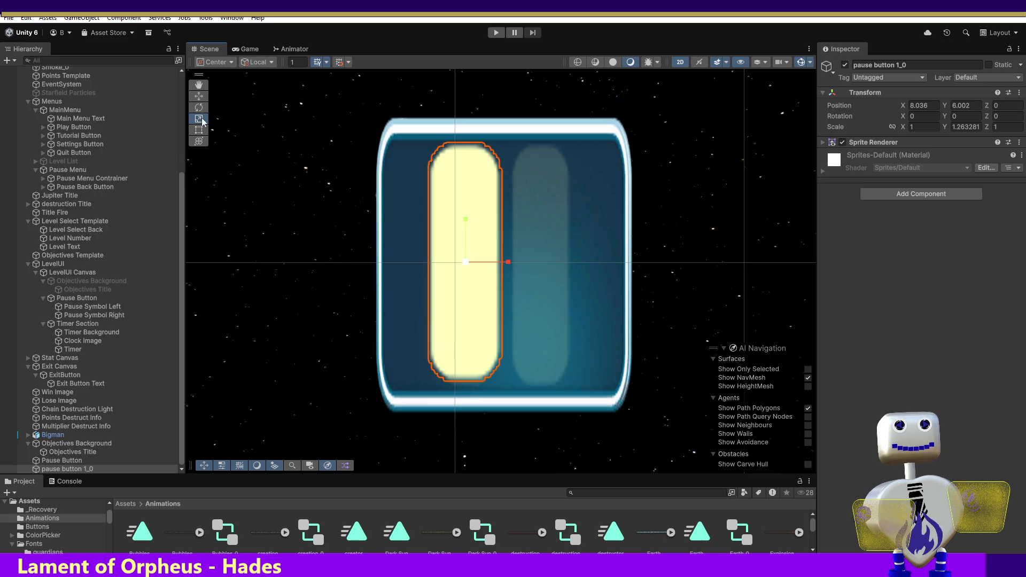
# Lower the yellow bar slightly to Y 5.989 and duplicate it.
pyautogui.click(203, 100)
pyautogui.moveTo(465, 222); pyautogui.dragTo(466, 227)
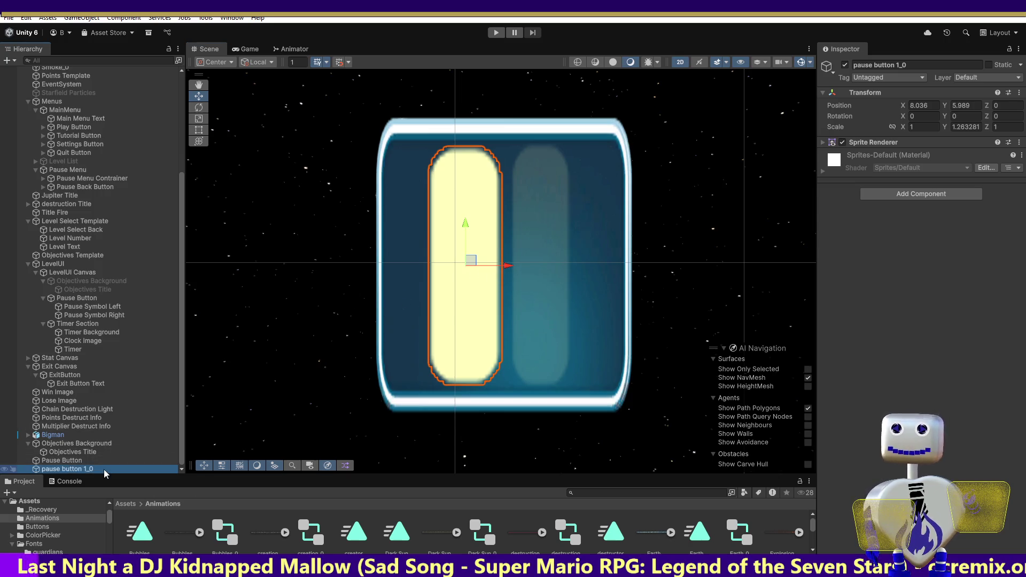
pyautogui.hotkey('ctrl', 'd')
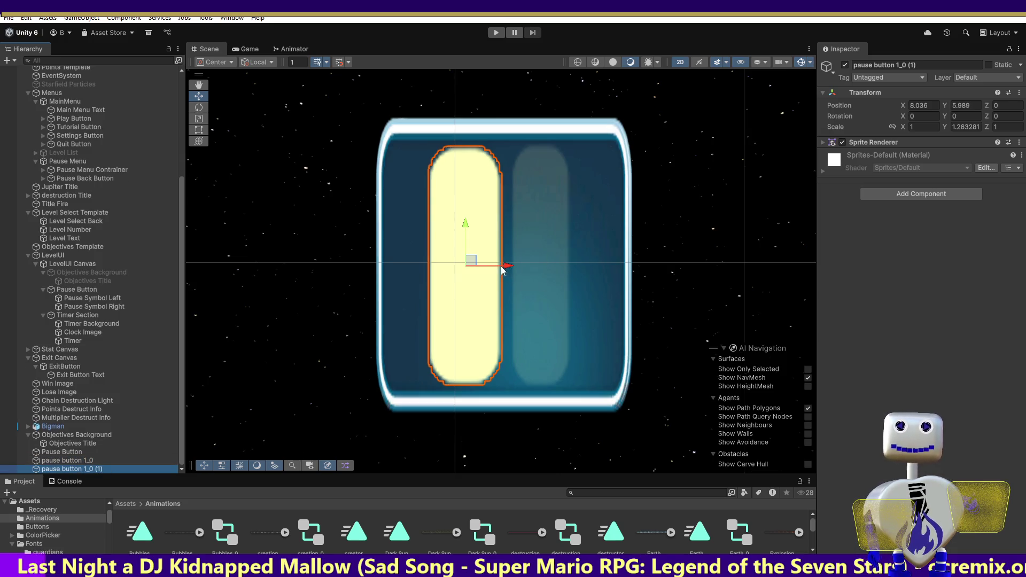
# Move the duplicate yellow bar onto the right pause bar.
pyautogui.moveTo(506, 267); pyautogui.dragTo(589, 270)
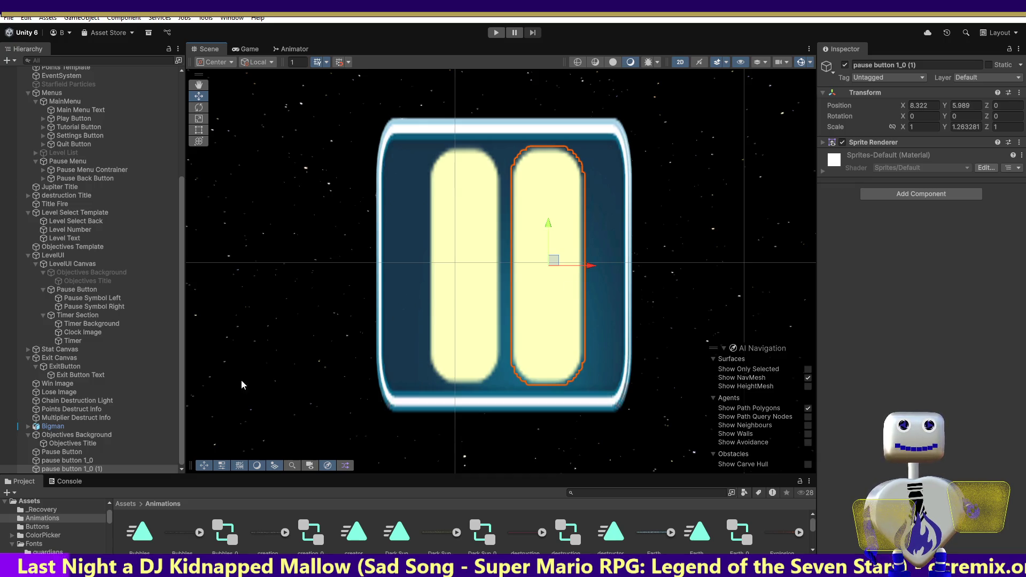
pyautogui.keyDown('ctrl'); pyautogui.click(77, 462); pyautogui.keyUp('ctrl')
pyautogui.moveTo(546, 266); pyautogui.dragTo(547, 267)
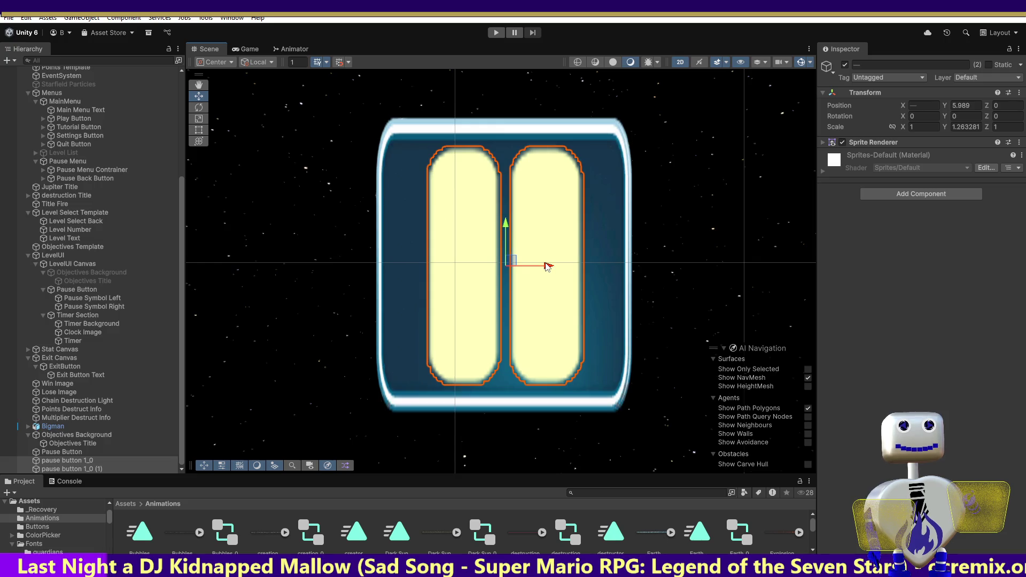
pyautogui.click(487, 277)
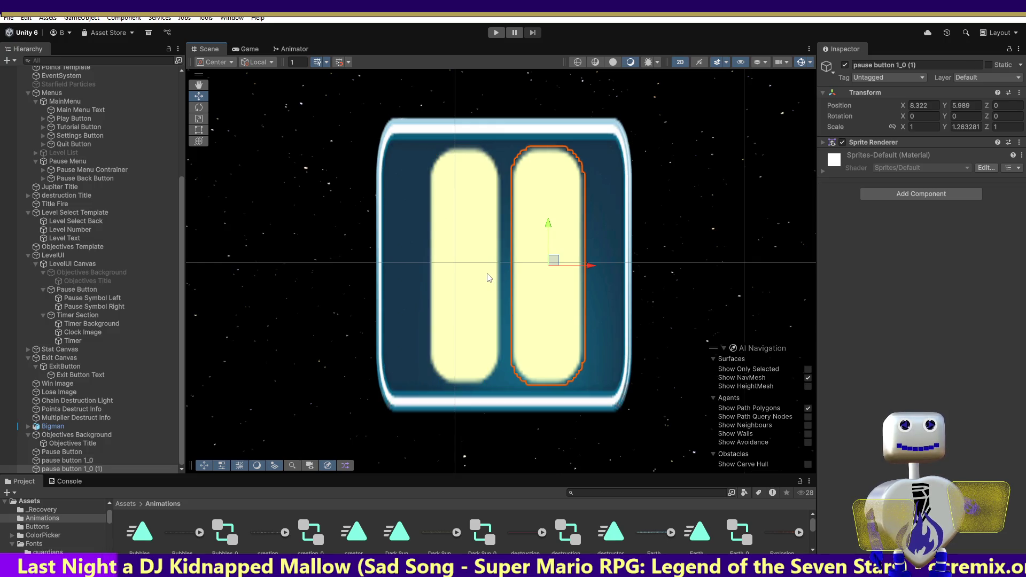
pyautogui.click(486, 278)
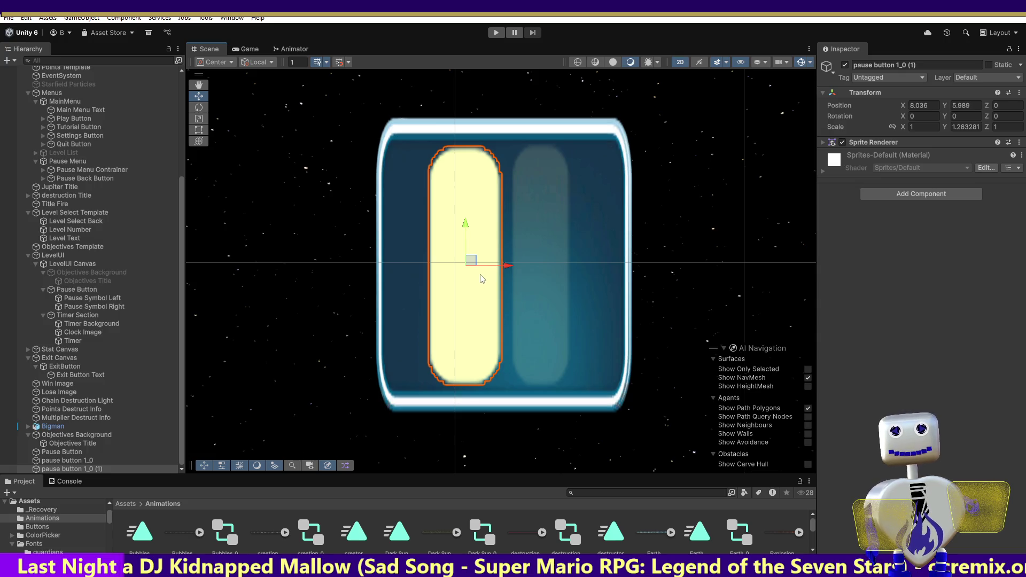
pyautogui.hotkey('ctrl', 'z')
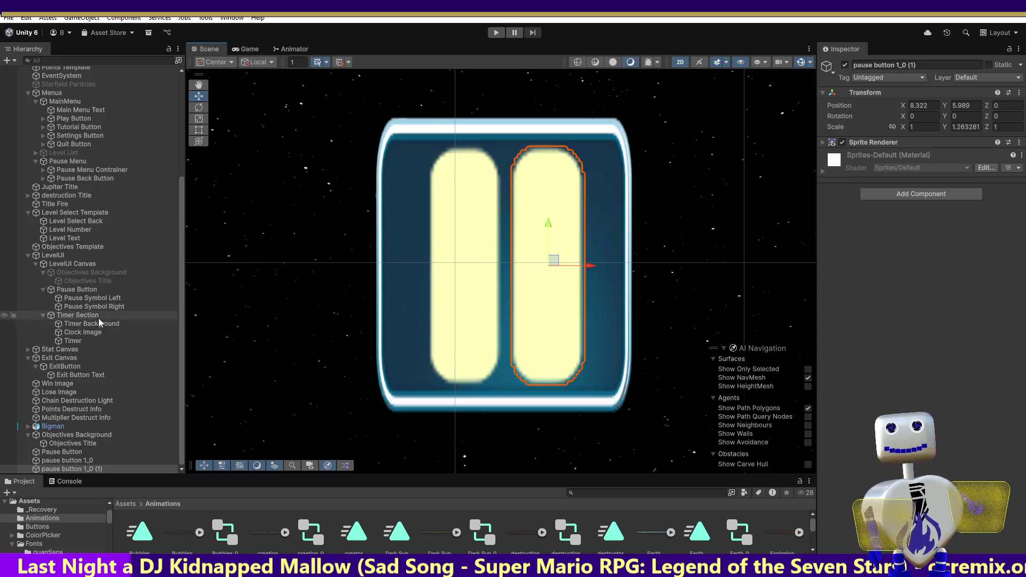
# Nudge the right bar slightly right, then shift both bars left to centre them.
pyautogui.moveTo(595, 269); pyautogui.dragTo(600, 271)
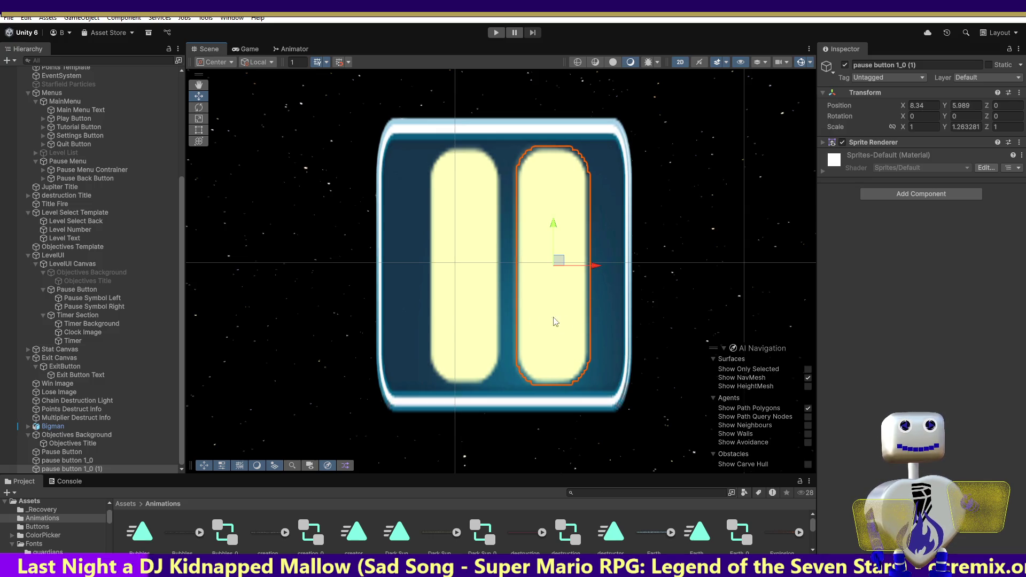
pyautogui.keyDown('ctrl'); pyautogui.click(83, 461); pyautogui.keyUp('ctrl')
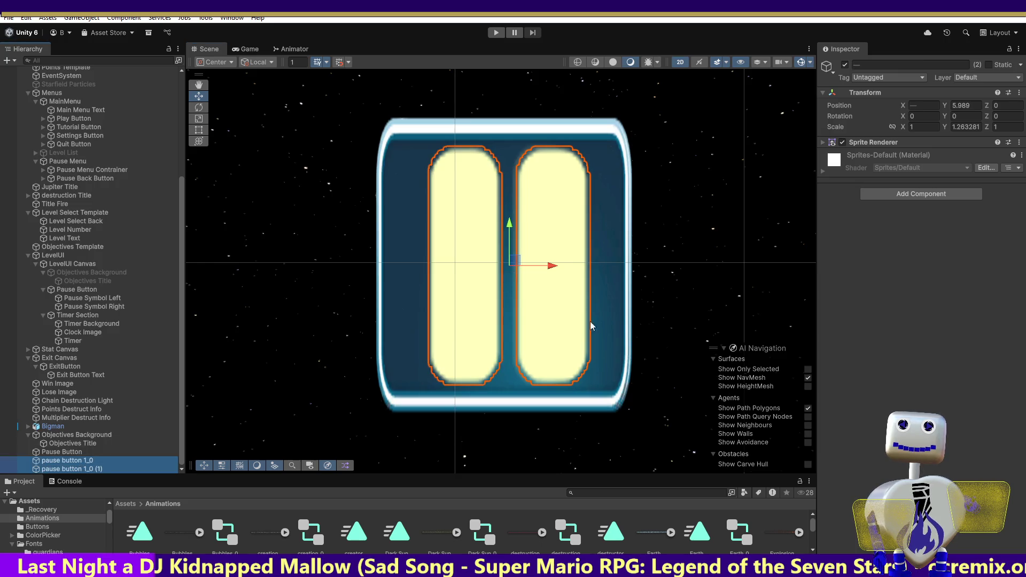
pyautogui.moveTo(553, 266); pyautogui.dragTo(553, 272)
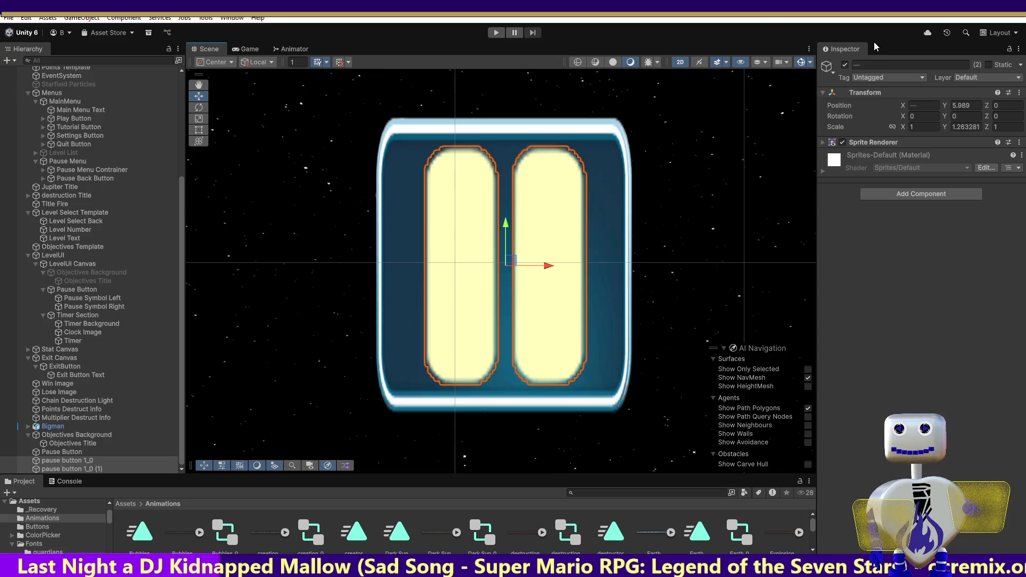
pyautogui.click(80, 461)
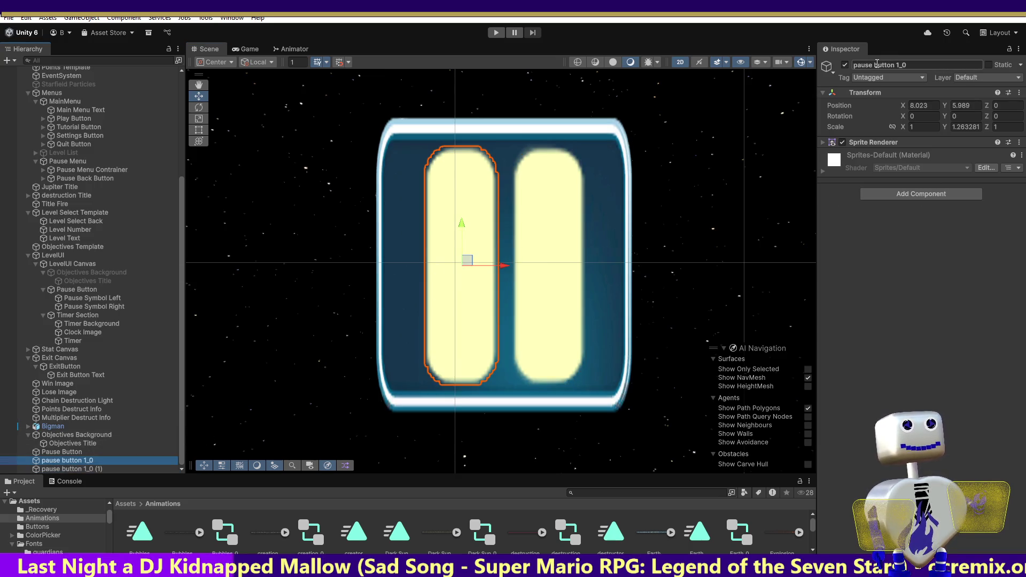
# Rename the bars Pause Symbol Left and Pause Symbol Right and parent them under Pause Button.
pyautogui.click(99, 299)
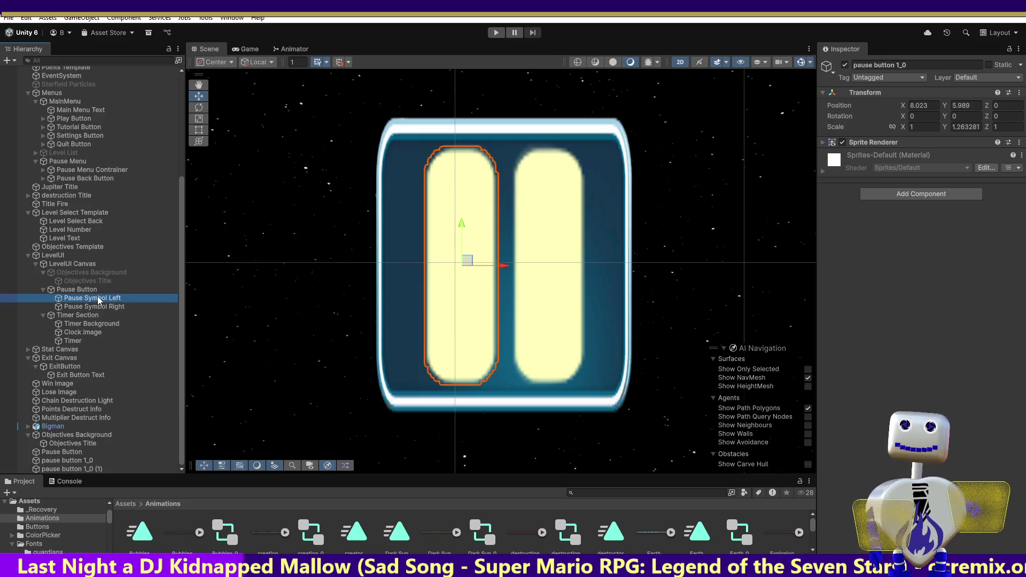
pyautogui.click(882, 64)
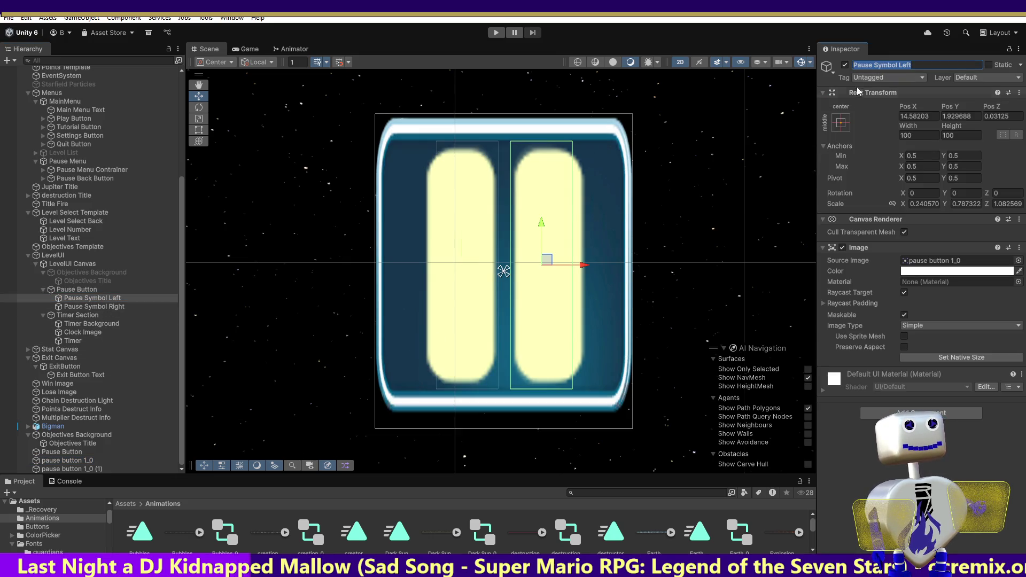
pyautogui.click(94, 460)
pyautogui.click(861, 65)
pyautogui.write('Pause Symbol Left')
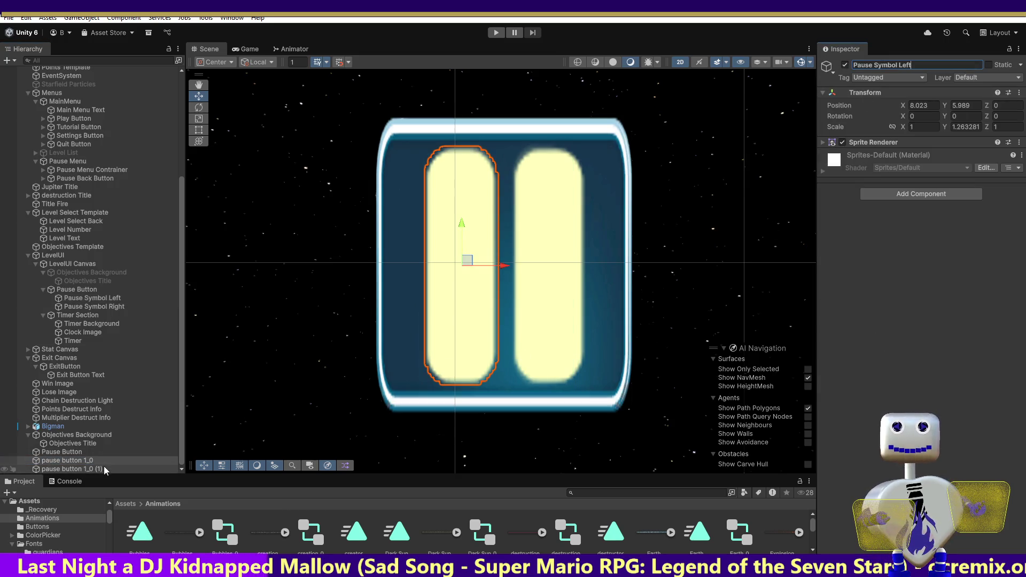
pyautogui.click(105, 470)
pyautogui.click(931, 66)
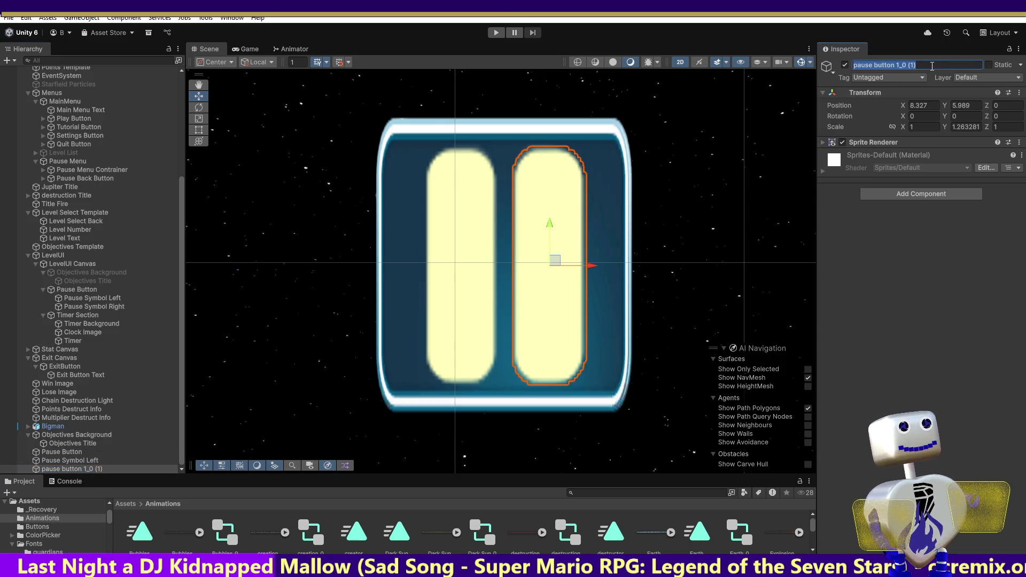
pyautogui.write('Pause Symbol Left')
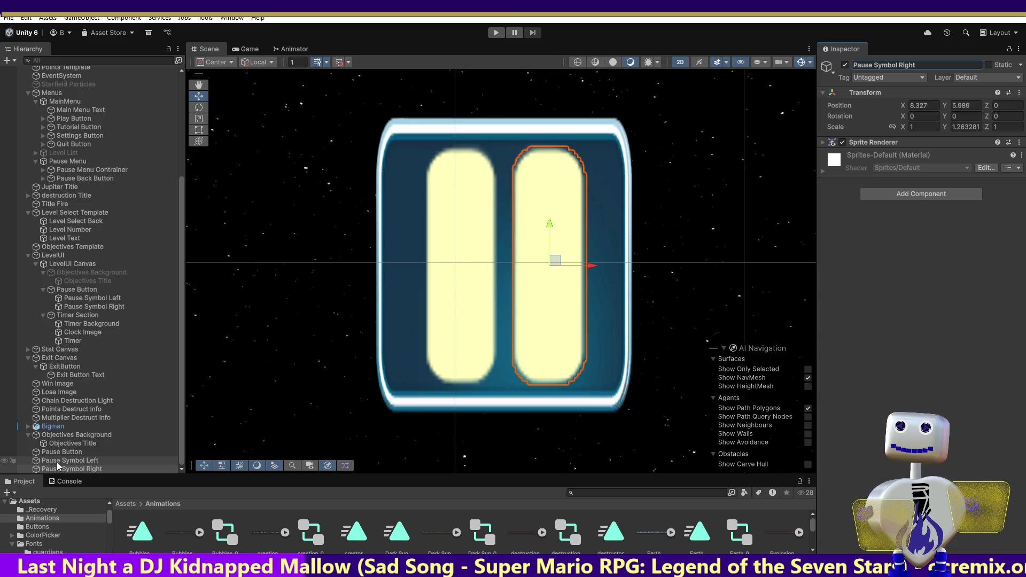
pyautogui.moveTo(57, 461)
pyautogui.mouseDown()
pyautogui.moveTo(90, 457)
pyautogui.moveTo(81, 457)
pyautogui.mouseUp()
pyautogui.click(75, 469)
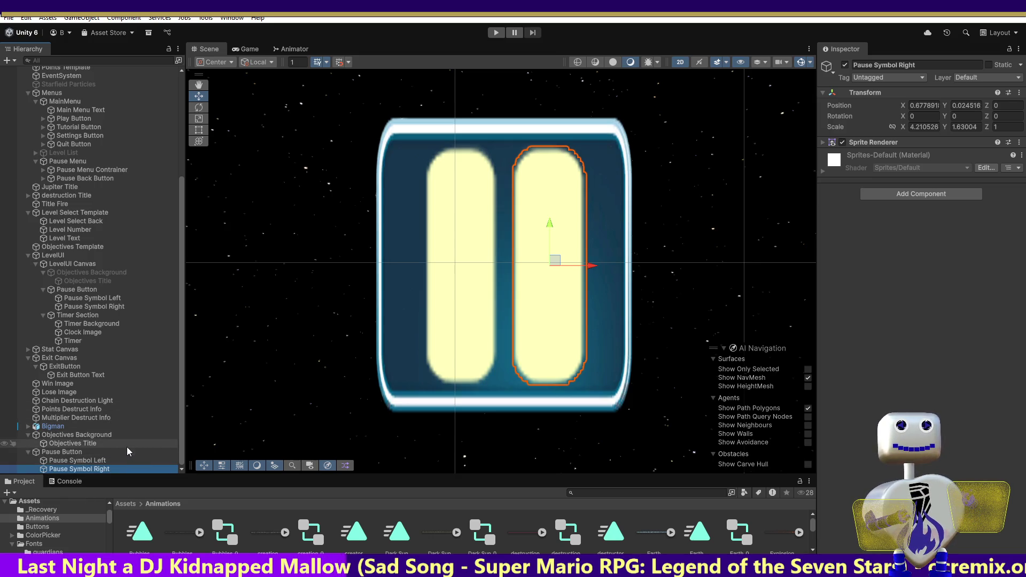
# Add a Canvas Renderer component to the standalone Pause Button sprite.
pyautogui.click(68, 455)
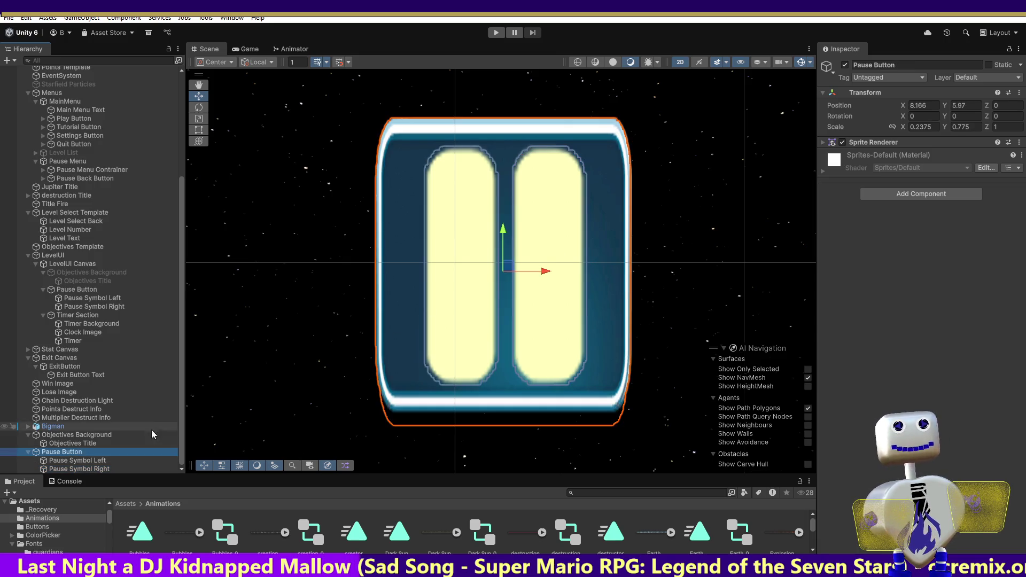
pyautogui.click(83, 290)
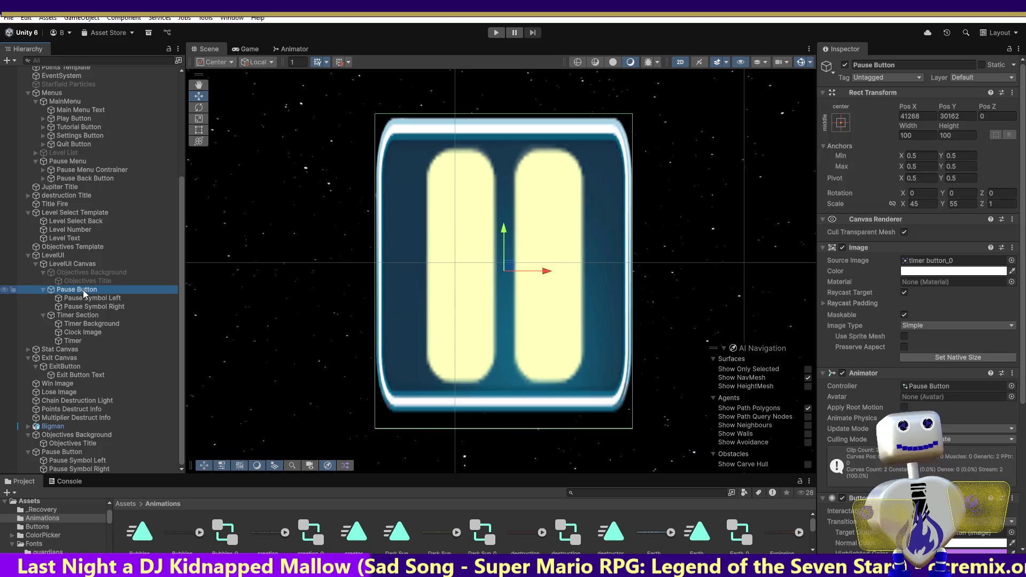
pyautogui.click(80, 452)
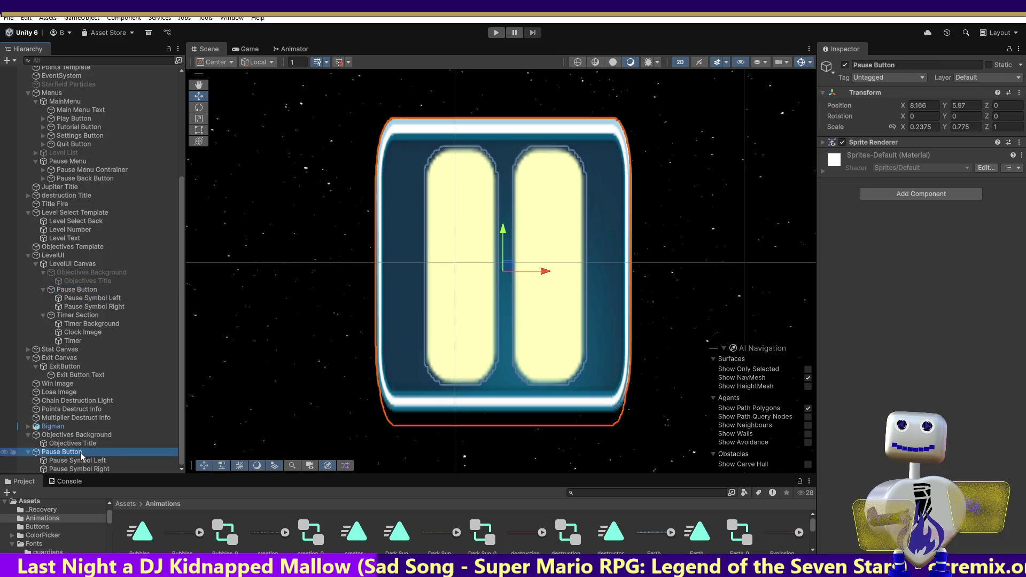
pyautogui.click(938, 194)
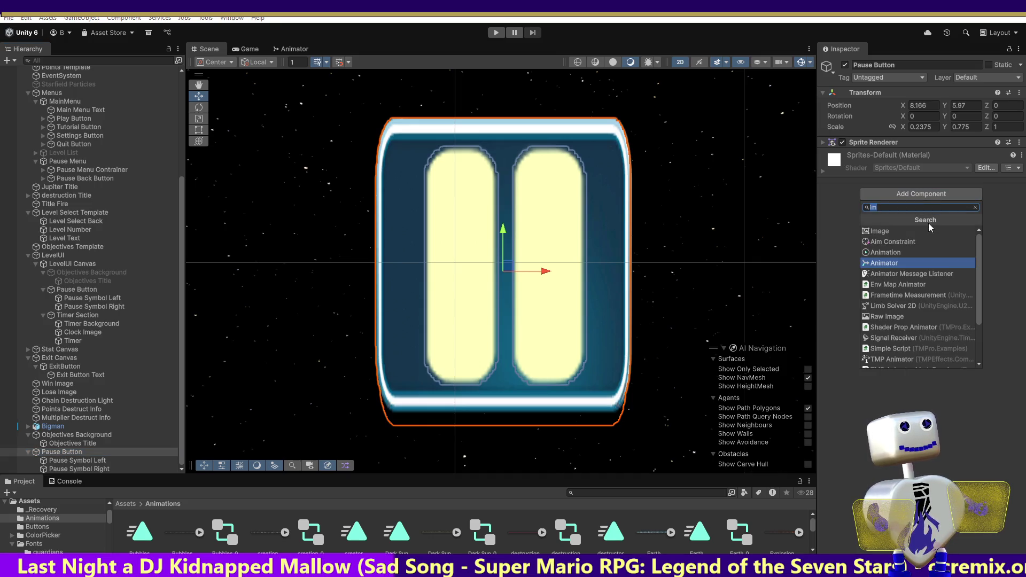
pyautogui.write('c')
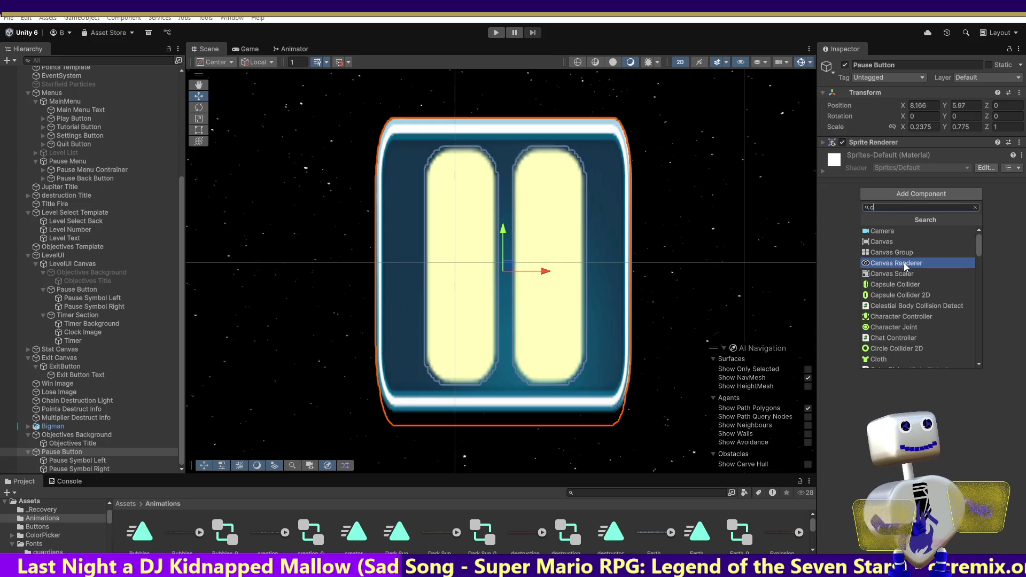
pyautogui.click(903, 263)
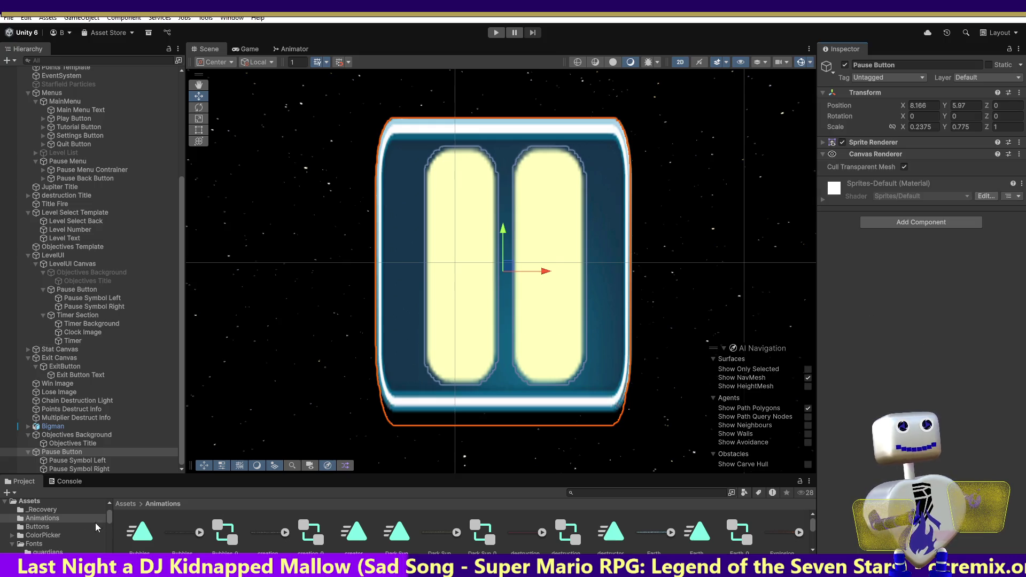
# Compare the standalone Pause Button's components with the LevelUI Canvas Pause Button.
pyautogui.click(67, 290)
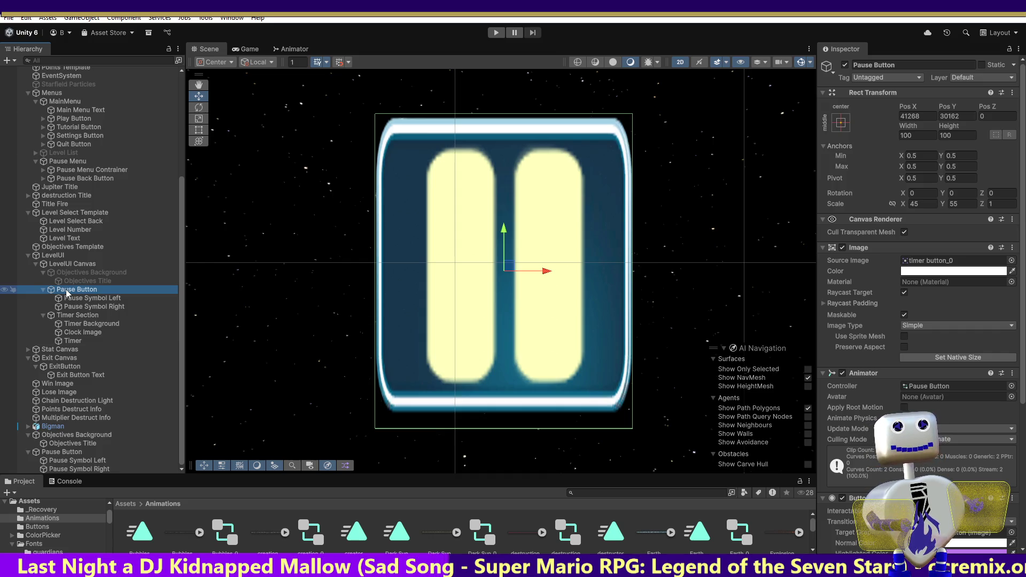
pyautogui.click(65, 453)
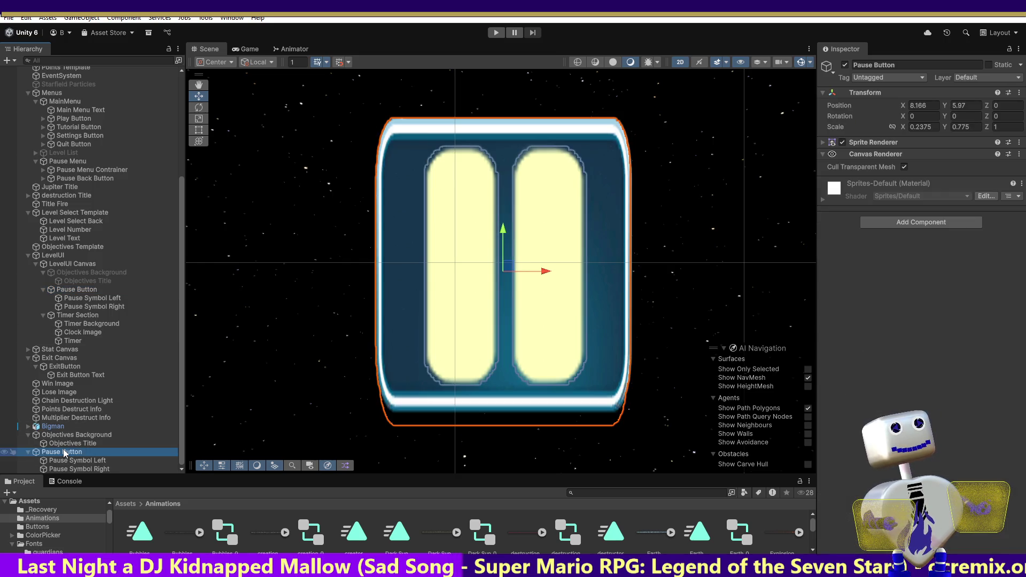
pyautogui.click(825, 143)
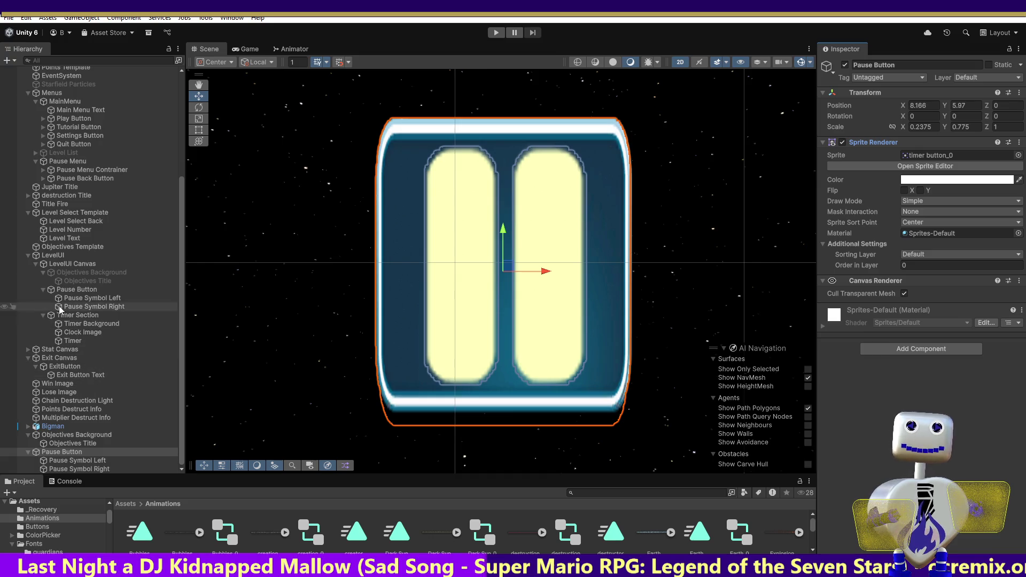
pyautogui.click(80, 290)
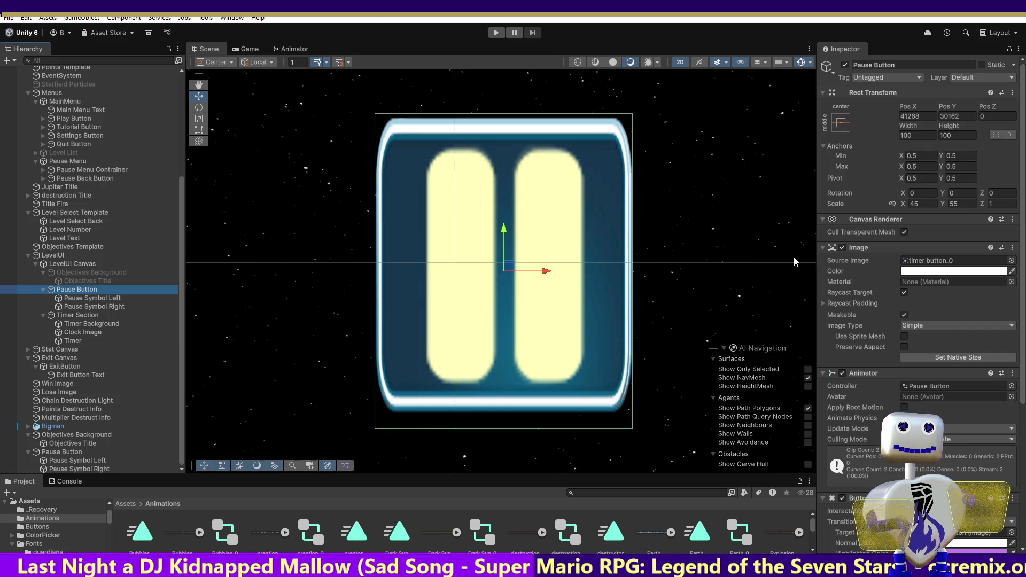
pyautogui.click(63, 453)
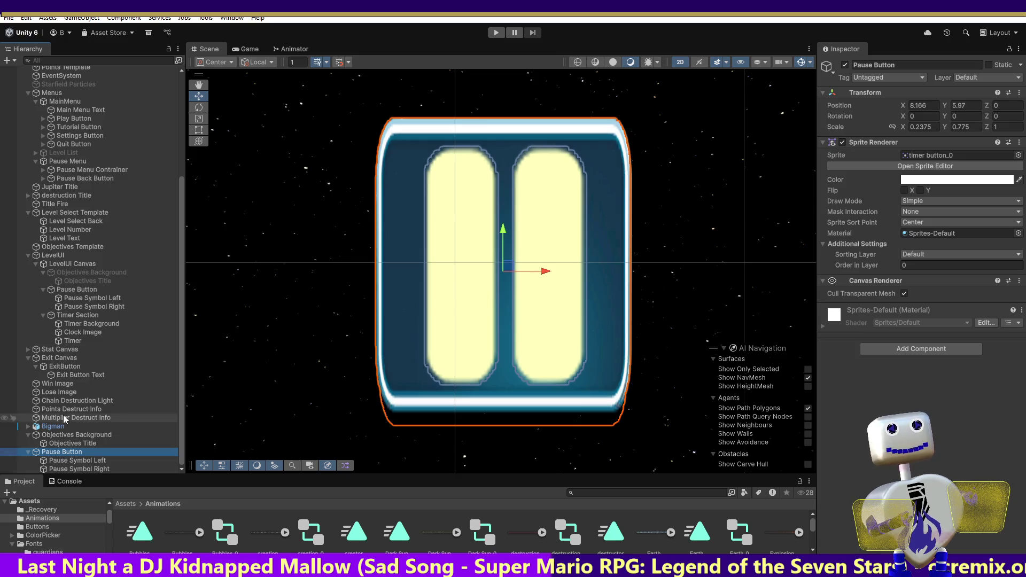
pyautogui.click(69, 292)
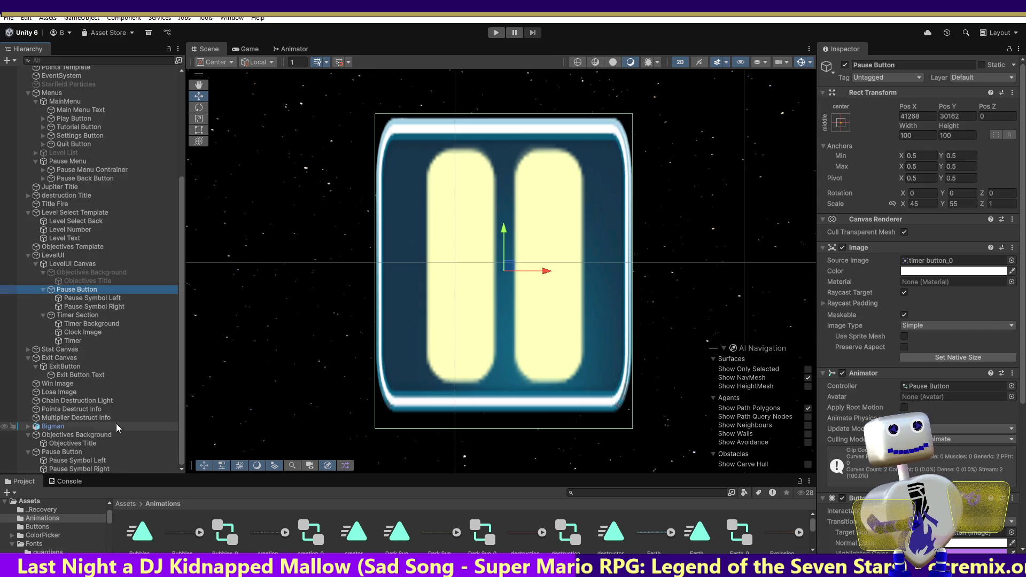
pyautogui.click(48, 452)
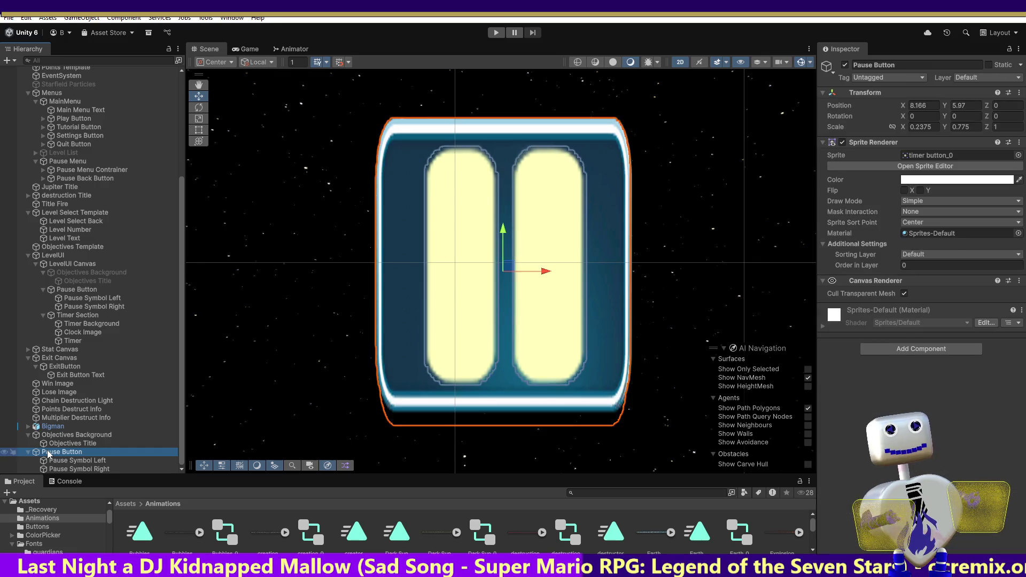
# Add an Animator component to the standalone Pause Button.
pyautogui.click(898, 347)
pyautogui.write('c')
pyautogui.press('BackSpace')
pyautogui.write('an')
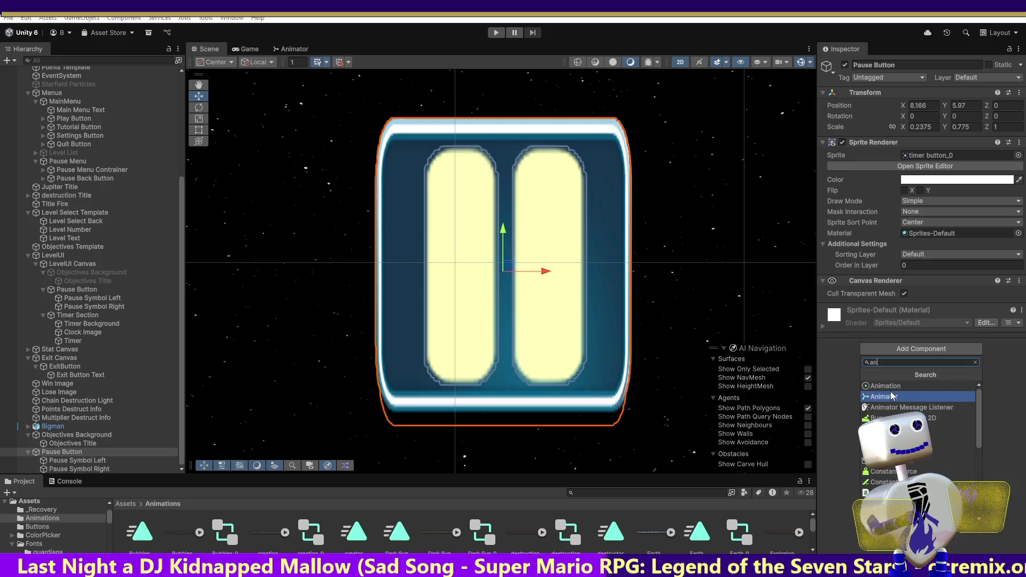
pyautogui.click(889, 396)
# Set the Animator's controller to the Pause Button animator controller.
pyautogui.click(1018, 322)
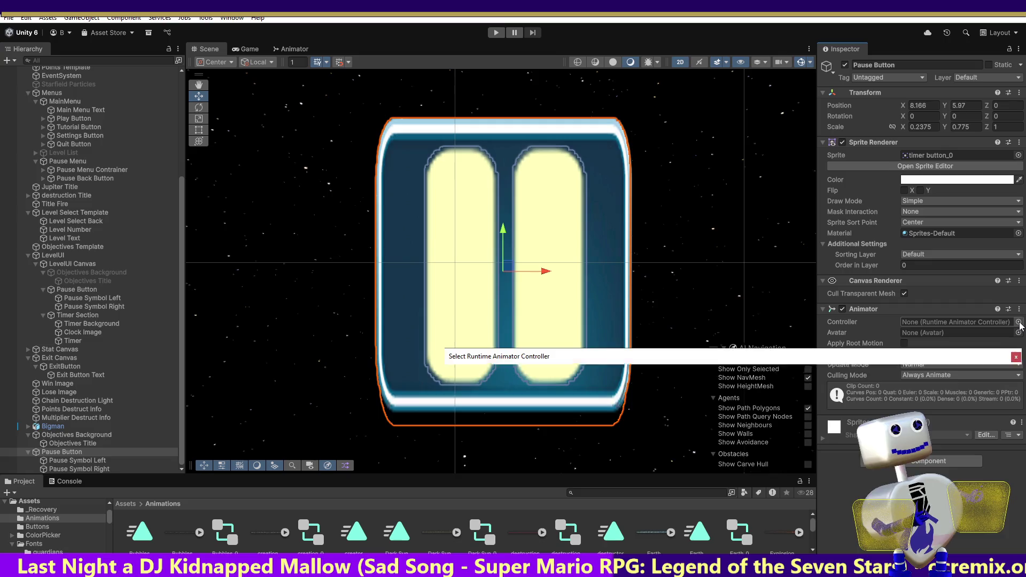
pyautogui.moveTo(1018, 423)
pyautogui.mouseDown()
pyautogui.moveTo(1018, 456)
pyautogui.moveTo(1023, 424)
pyautogui.mouseUp()
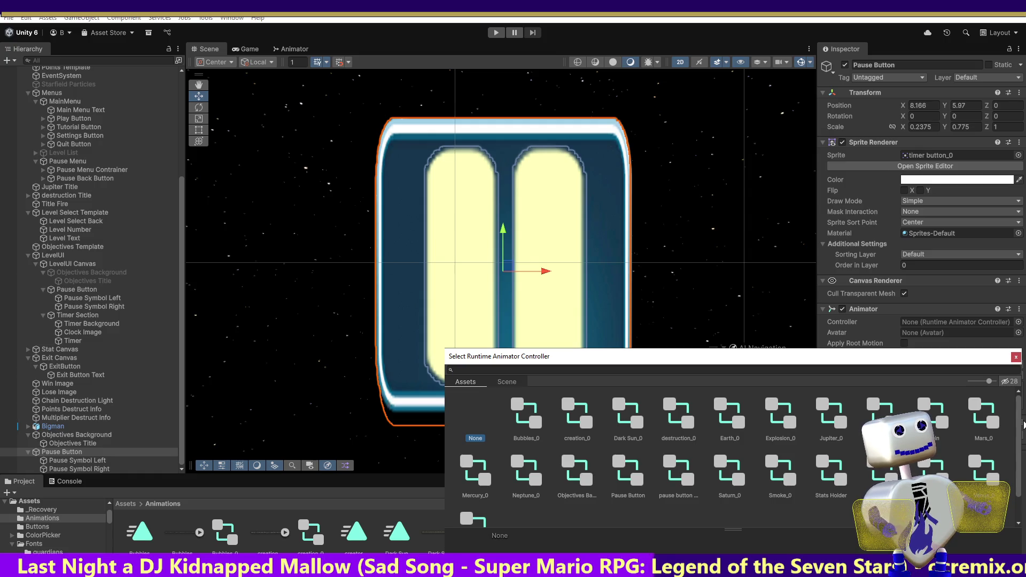
pyautogui.click(678, 467)
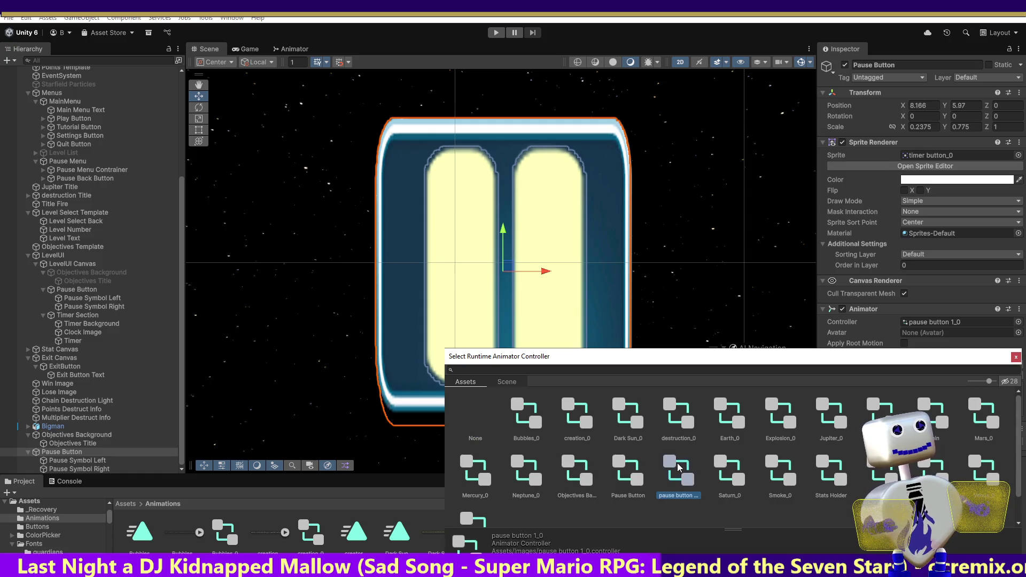
pyautogui.doubleClick(629, 468)
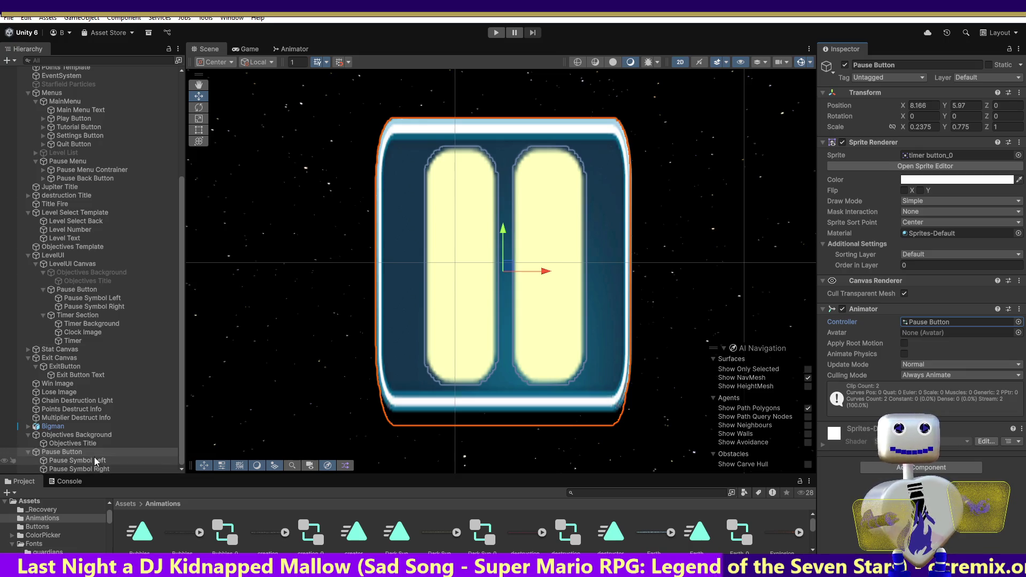
pyautogui.click(94, 290)
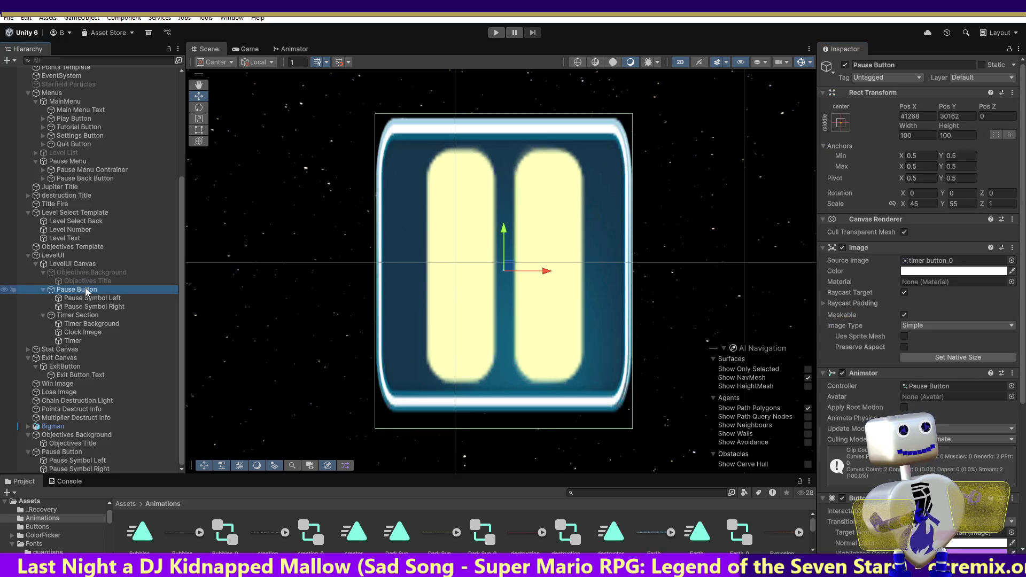
# Add a Button component to the standalone Pause Button and compare with the LevelUI version.
pyautogui.click(63, 451)
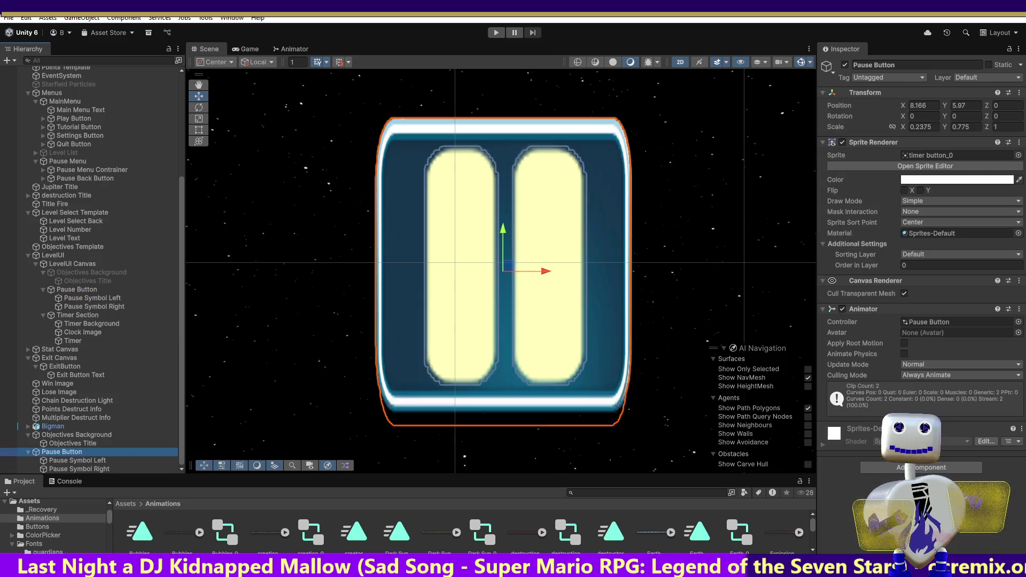
pyautogui.click(920, 466)
pyautogui.write('an')
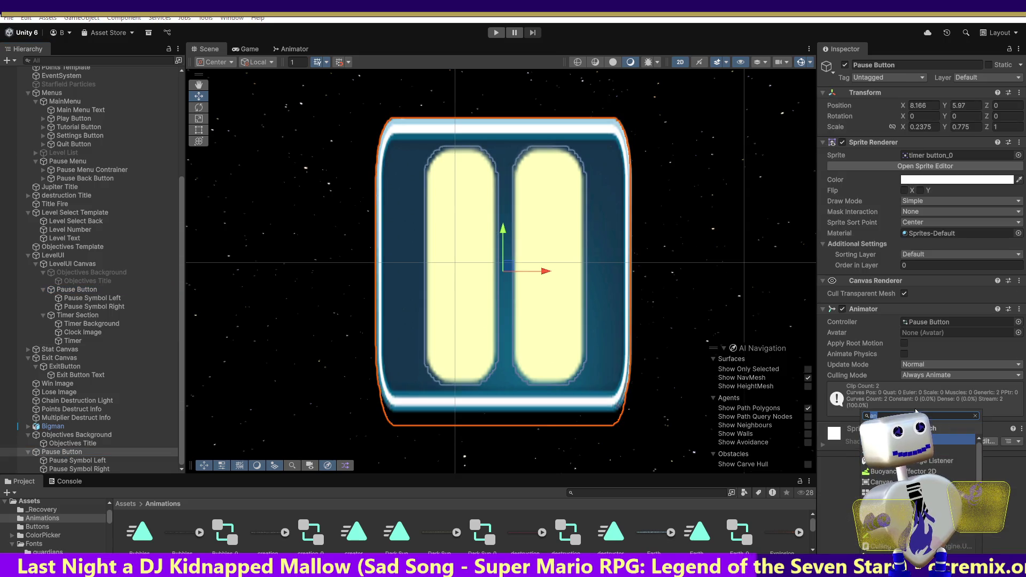
pyautogui.press('Return')
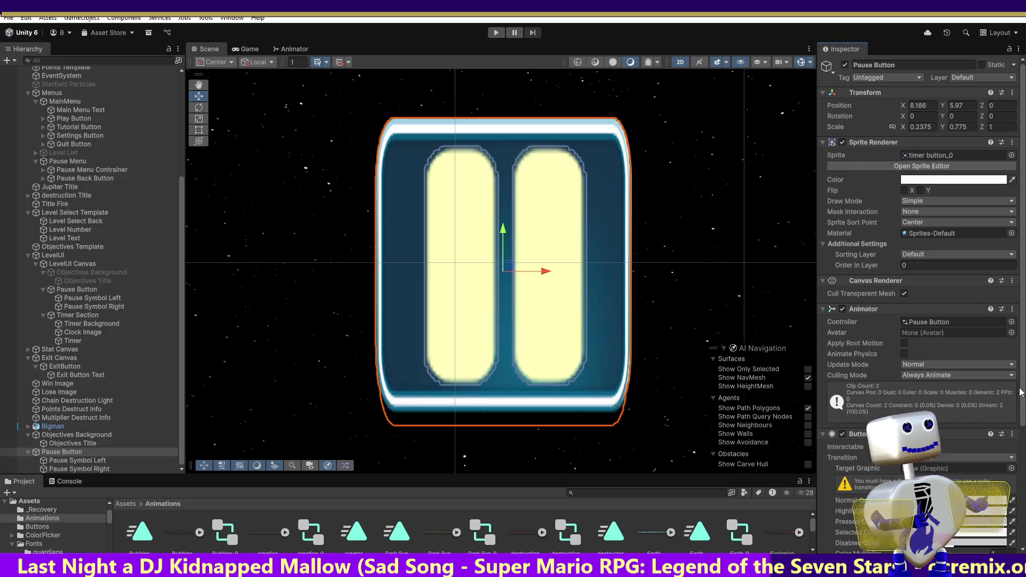
pyautogui.scroll(-3, 1021, 391)
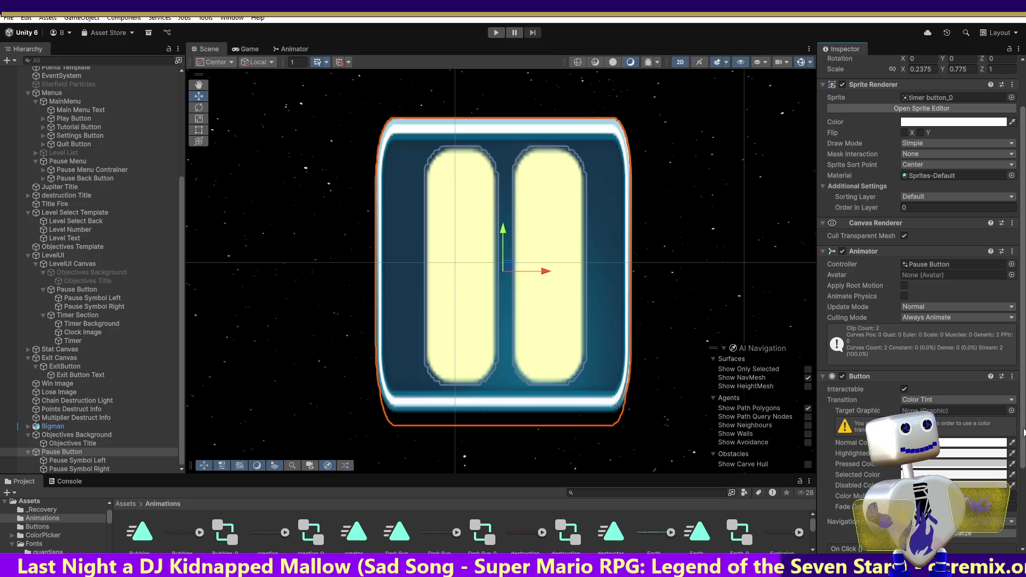
pyautogui.click(160, 289)
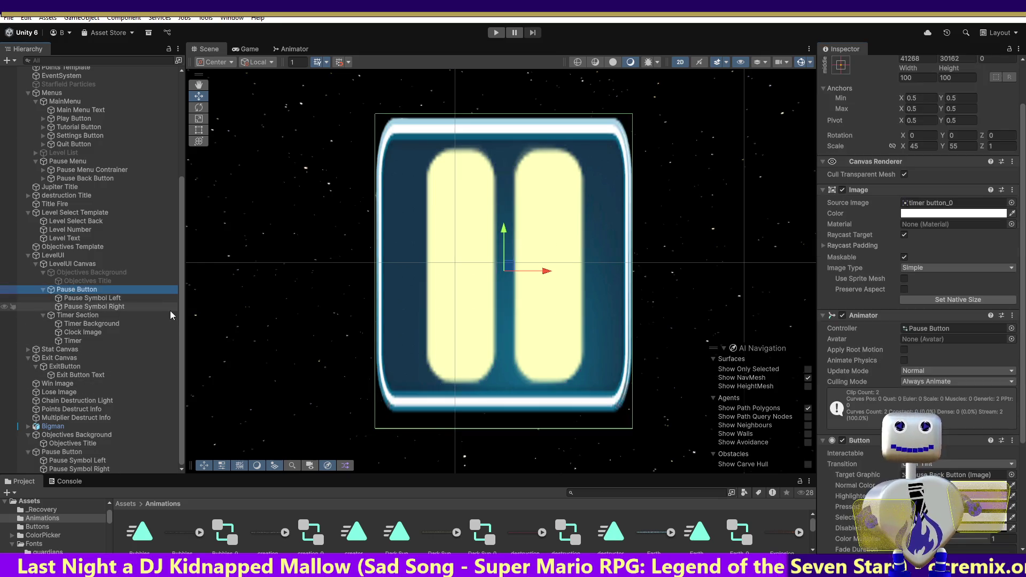
# Remove the Button component, undo to restore it, and expand the Animator settings.
pyautogui.click(1012, 440)
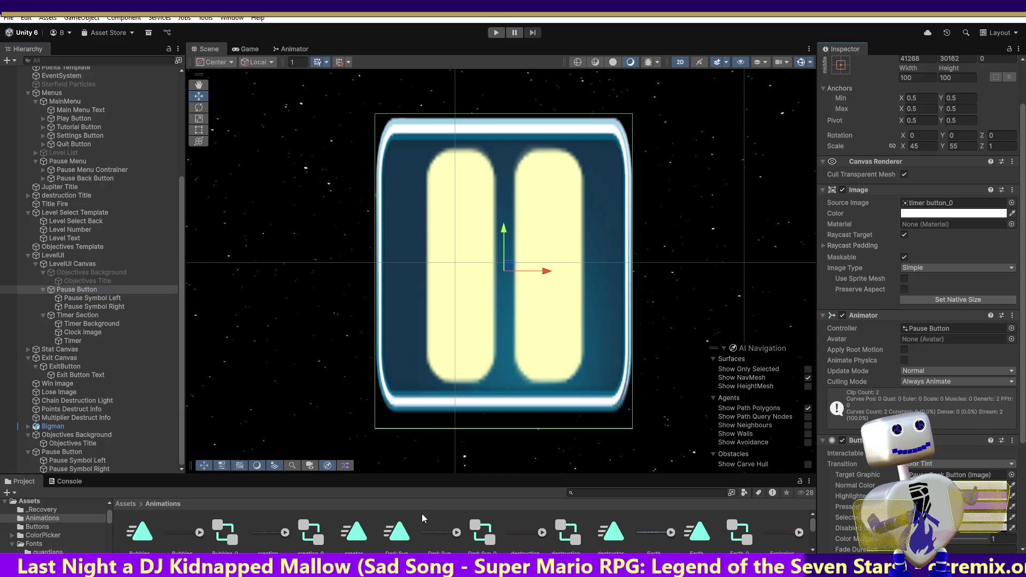
pyautogui.click(67, 454)
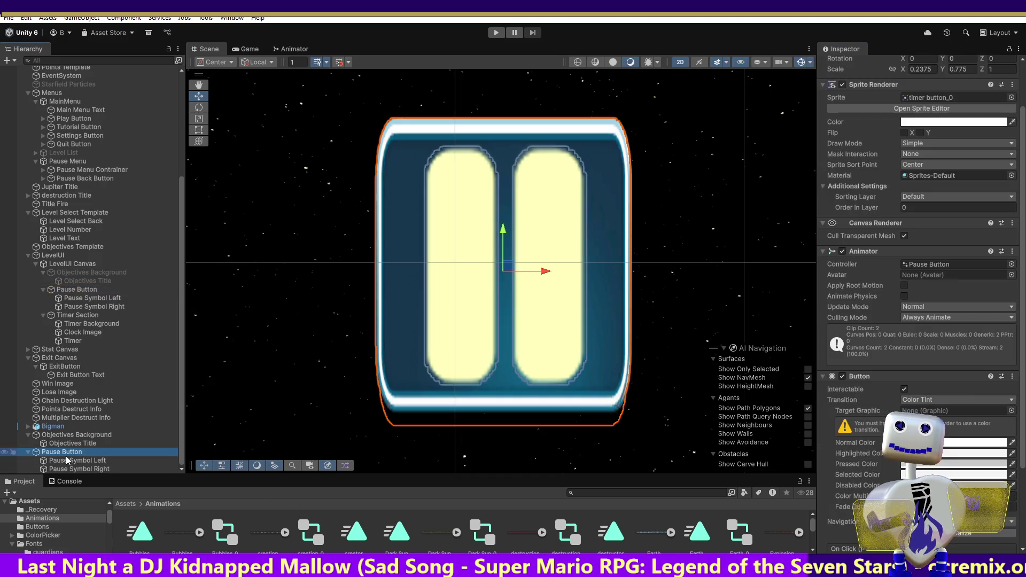
pyautogui.click(1011, 376)
pyautogui.click(966, 403)
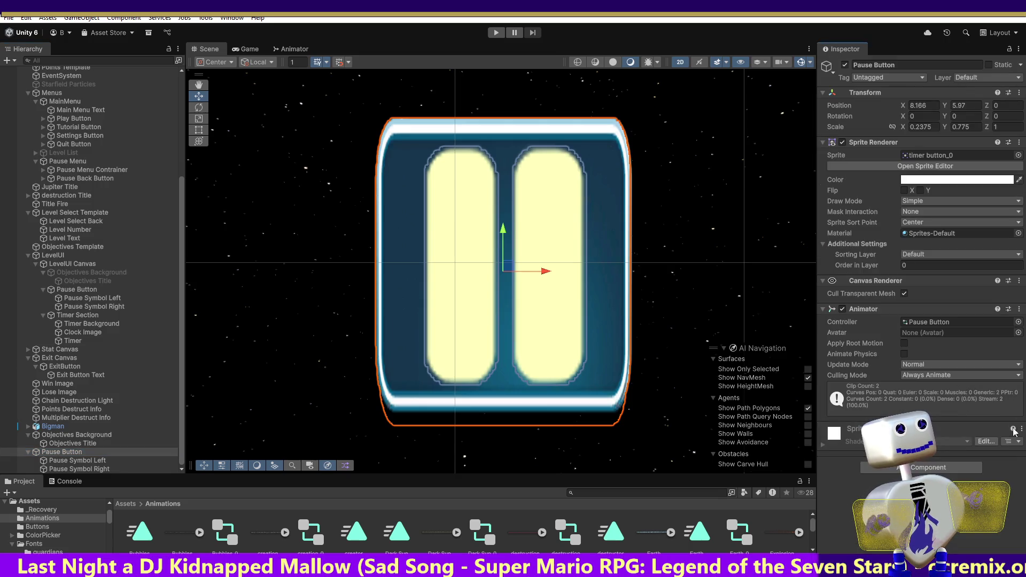
pyautogui.click(1004, 310)
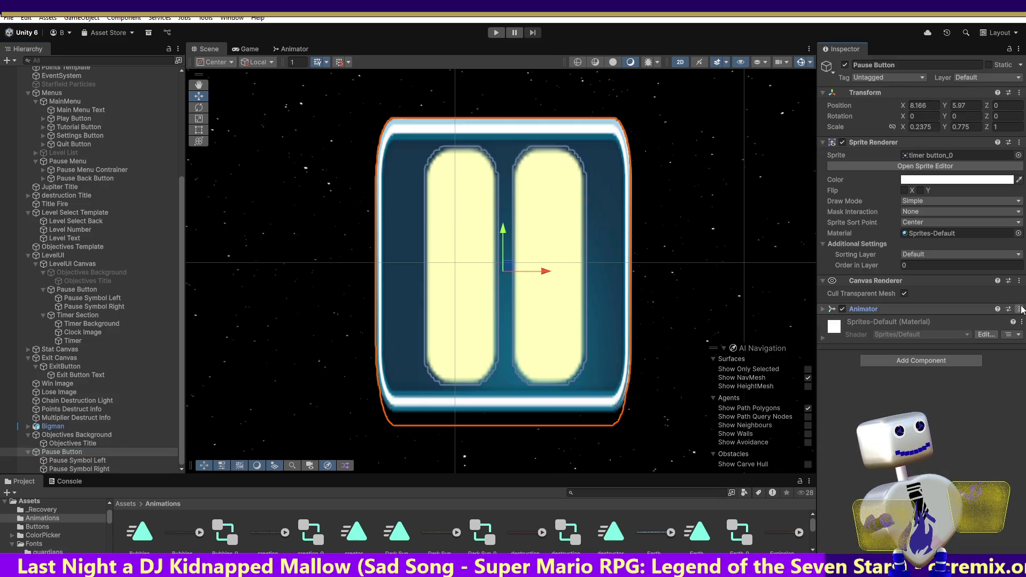
pyautogui.click(1018, 309)
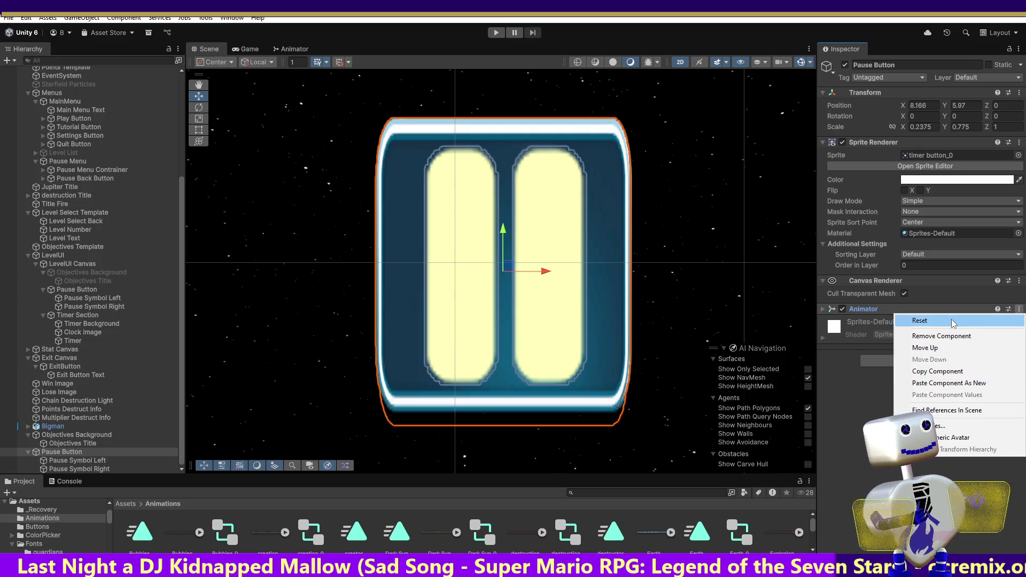
pyautogui.click(940, 370)
pyautogui.hotkey('ctrl', 'z')
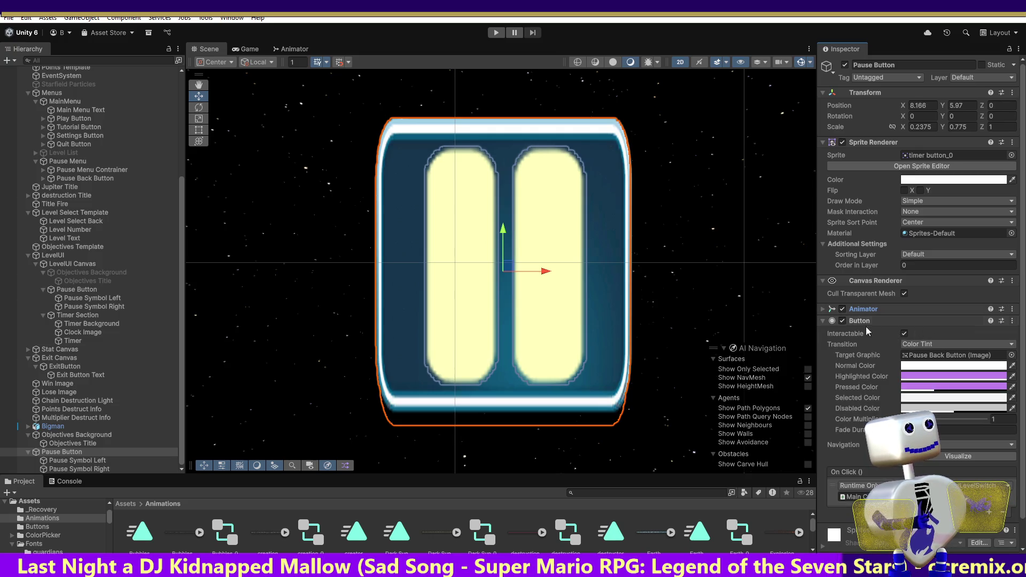
pyautogui.click(825, 309)
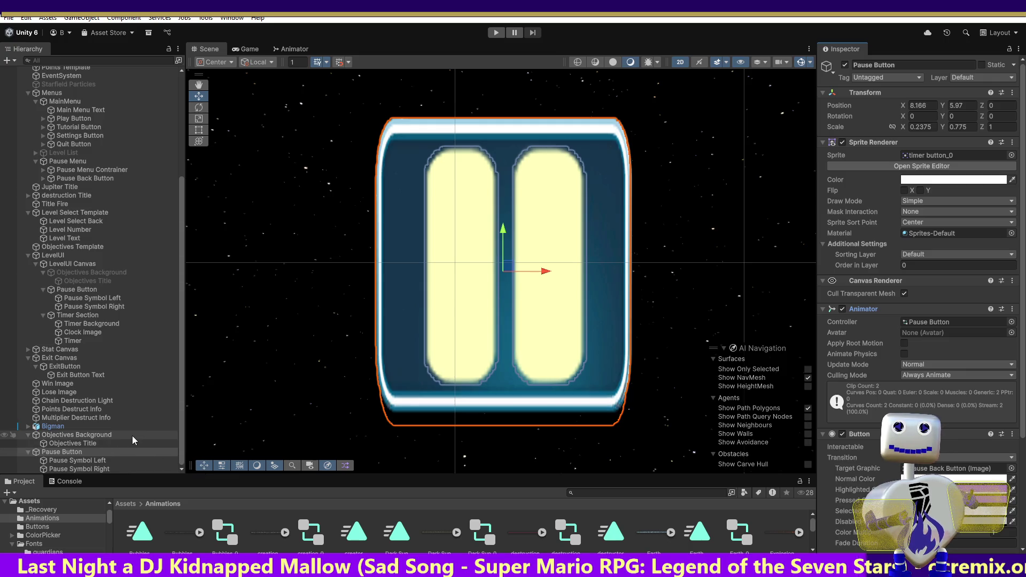
pyautogui.click(67, 434)
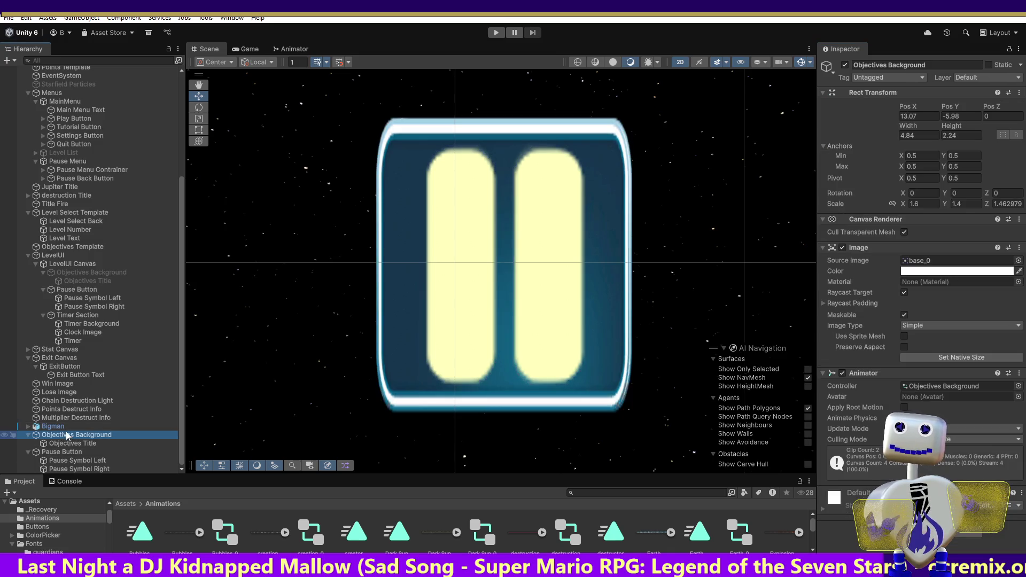
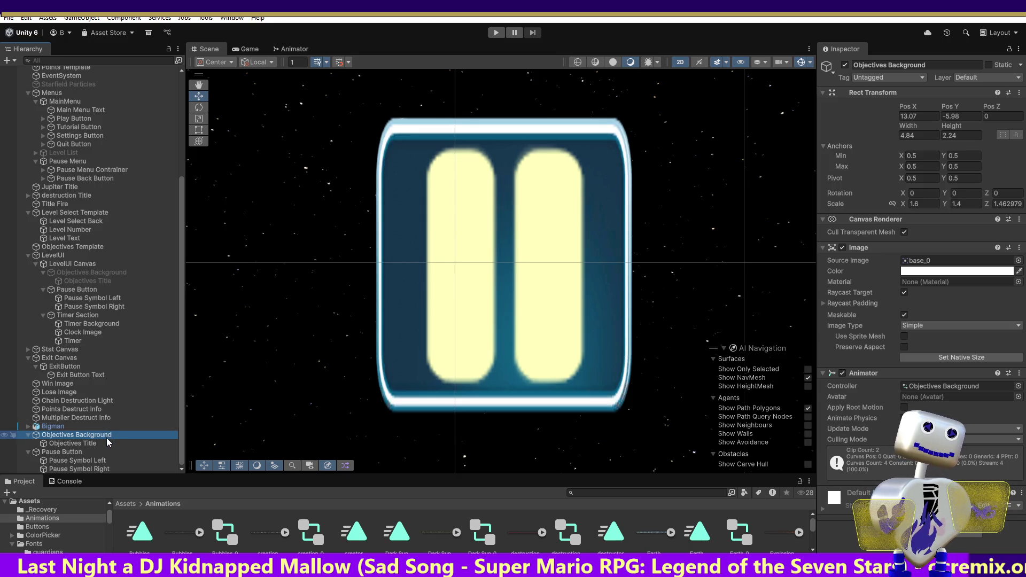
# Inspect the Pause Button under LevelUI Canvas down to its Button On Click calling PauseLevelSwitch.
pyautogui.click(76, 289)
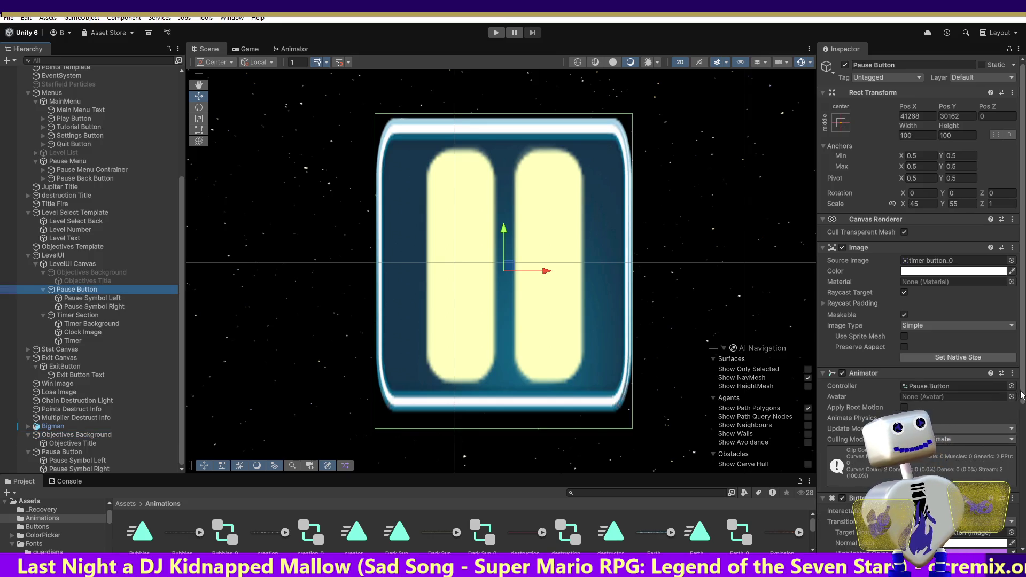
pyautogui.moveTo(1021, 392)
pyautogui.mouseDown()
pyautogui.moveTo(1015, 545)
pyautogui.moveTo(1009, 390)
pyautogui.mouseUp()
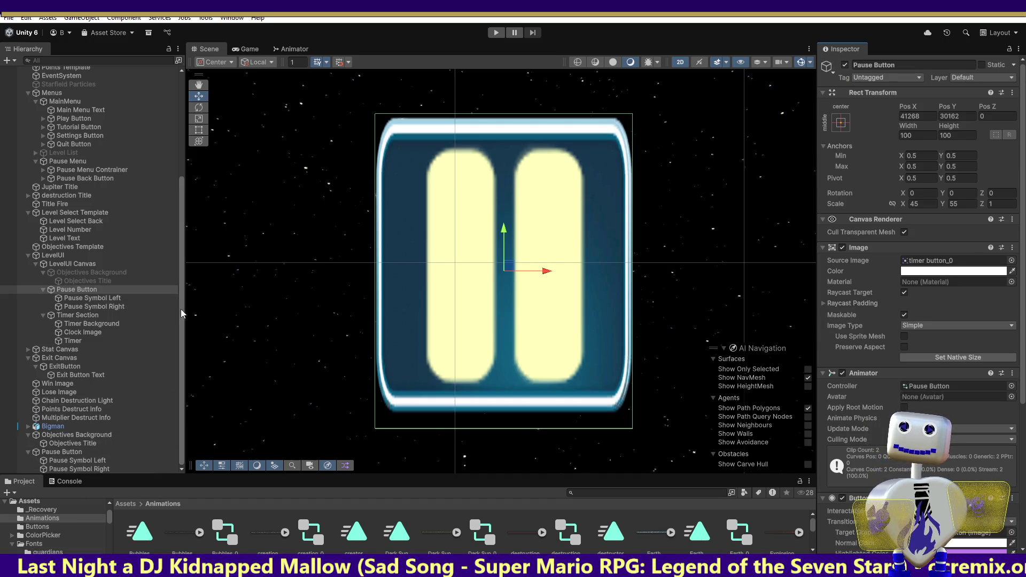
# Inspect the top-level Pause Button's On Click function, PauseLevelSwitch, and its function dropdown.
pyautogui.click(55, 453)
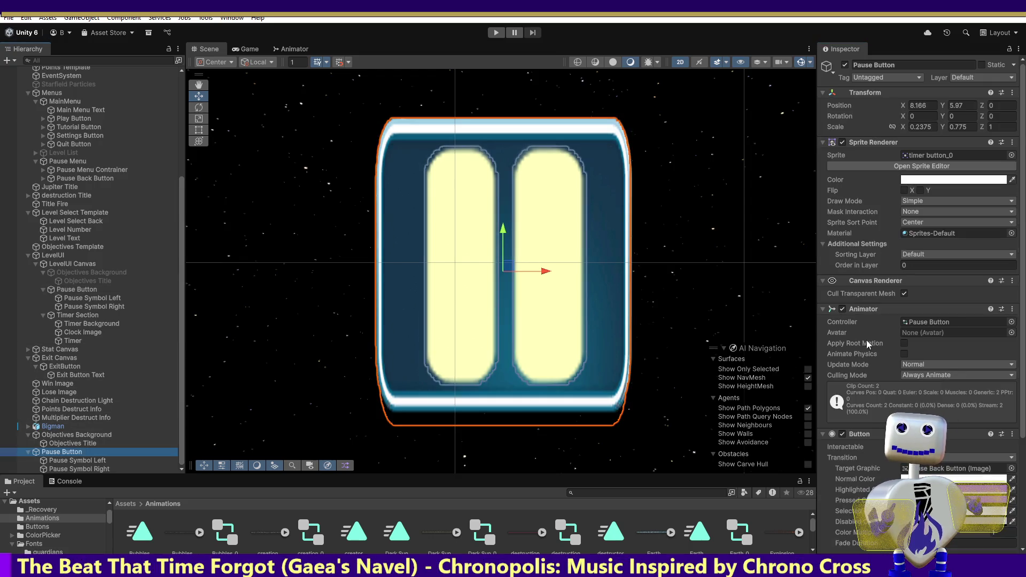
pyautogui.scroll(-5, 1025, 272)
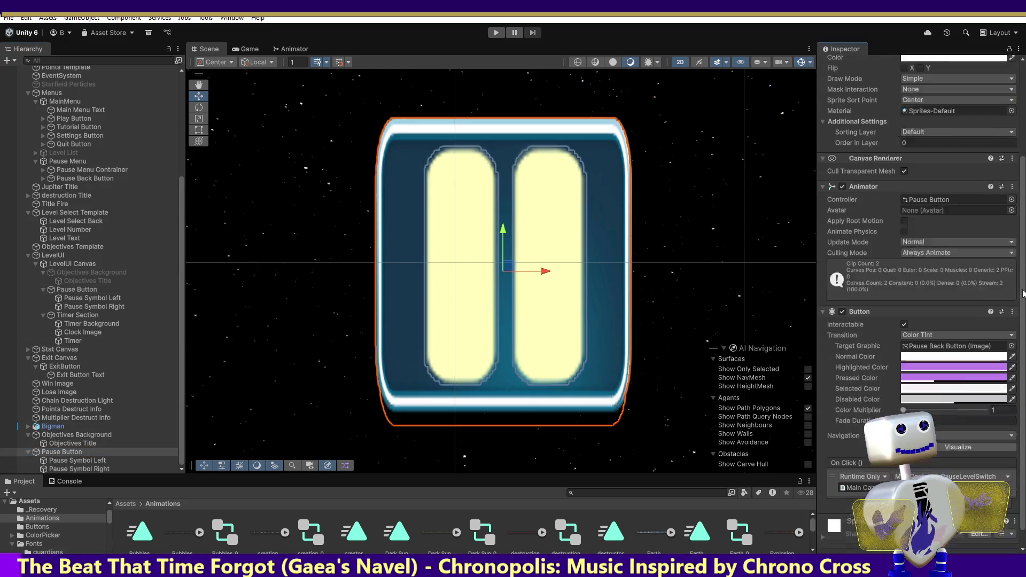
pyautogui.click(967, 457)
pyautogui.write('Ima')
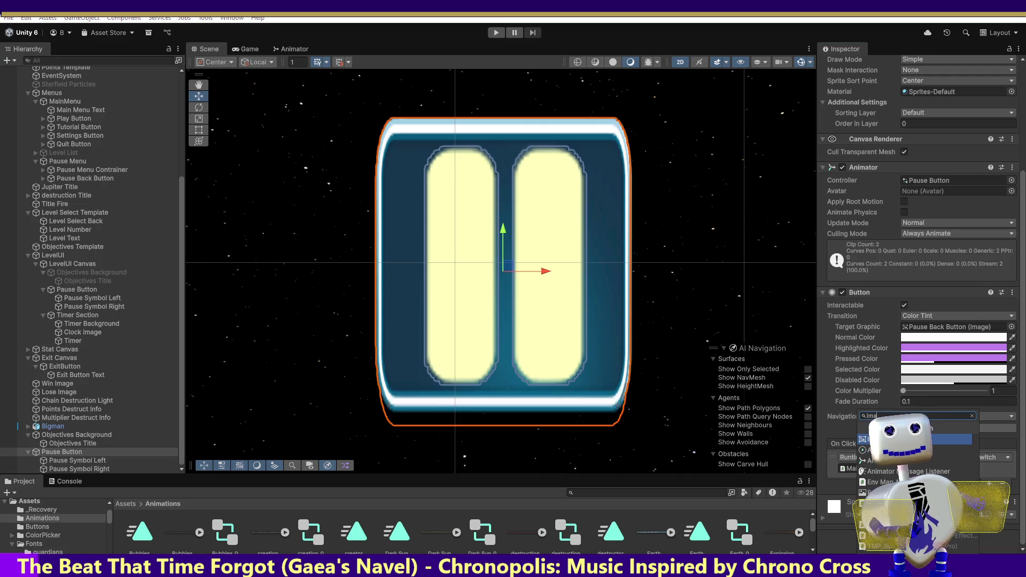
pyautogui.scroll(3, 919, 267)
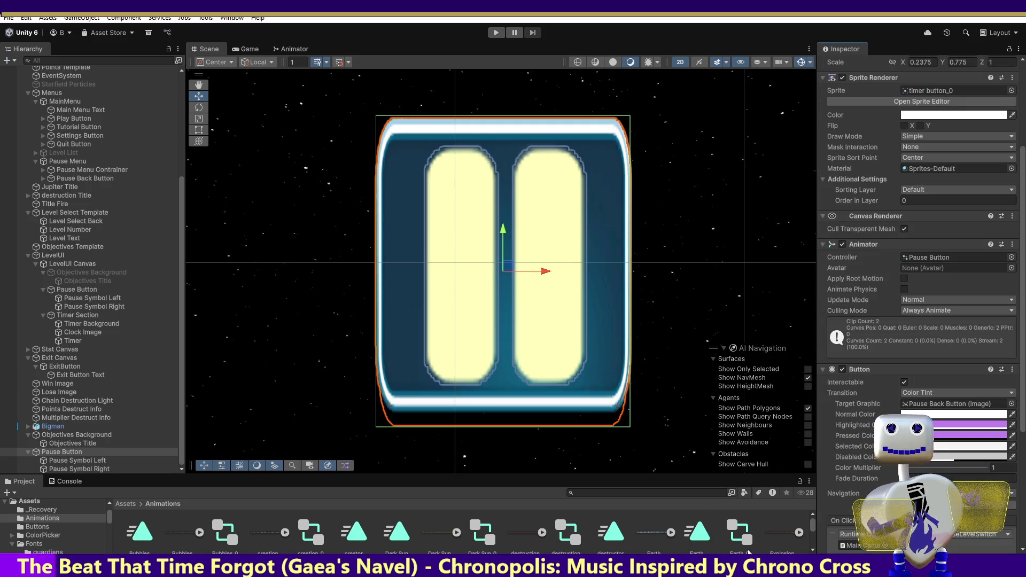
# Browse the Images folder contents in the Project panel.
pyautogui.scroll(-1, 813, 525)
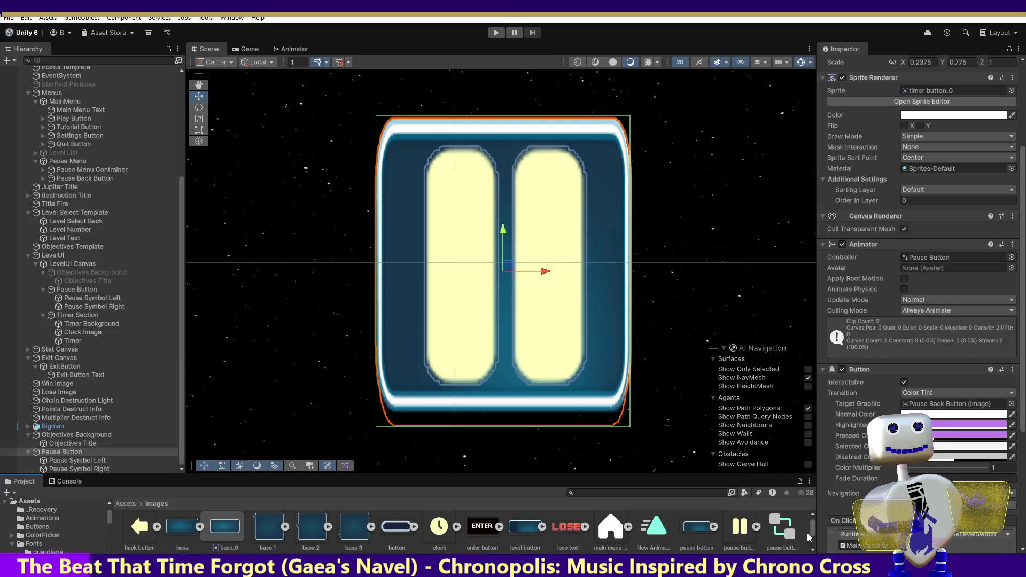
pyautogui.moveTo(813, 530); pyautogui.dragTo(816, 531)
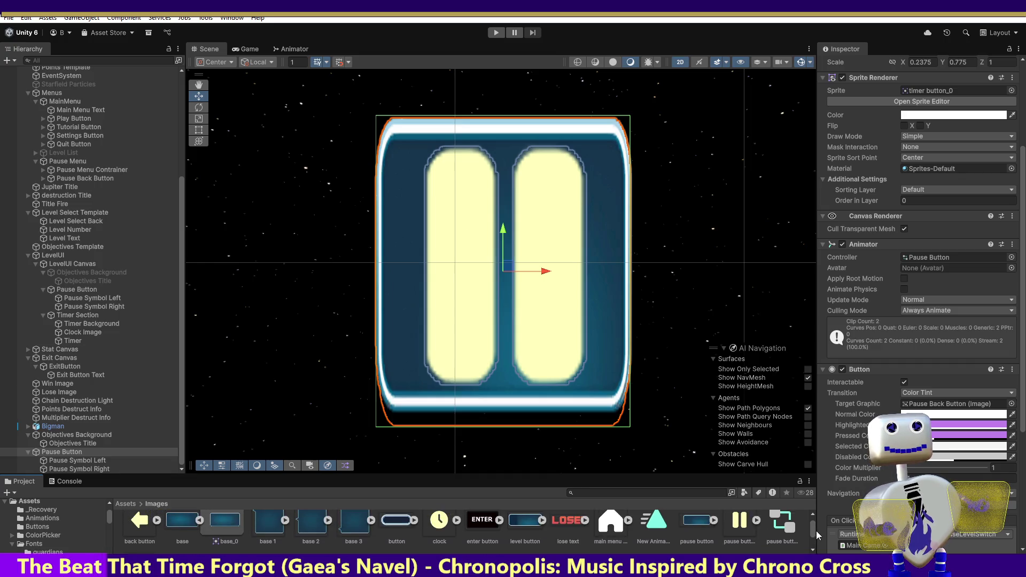
pyautogui.scroll(-1, 816, 531)
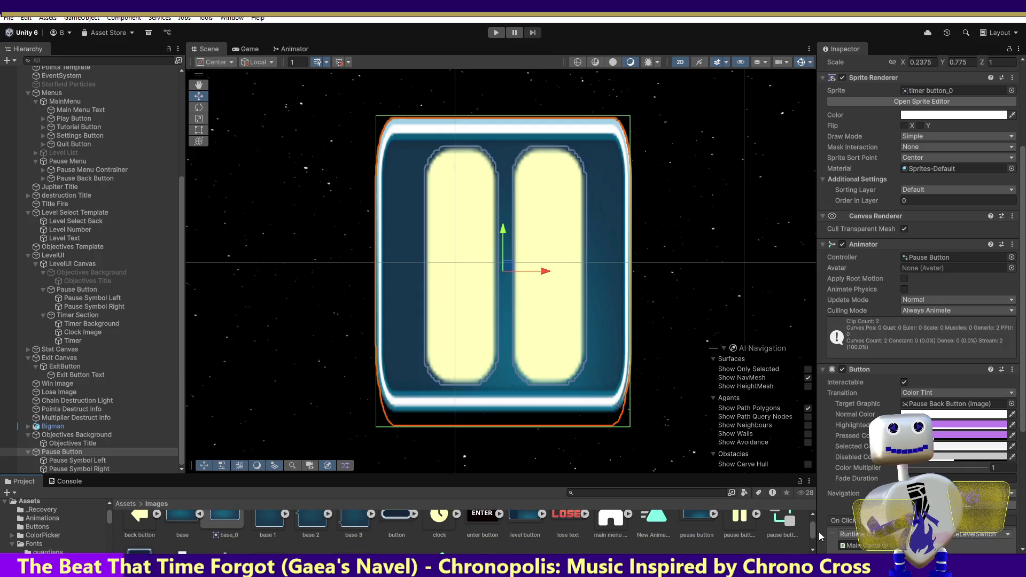
pyautogui.scroll(1, 818, 531)
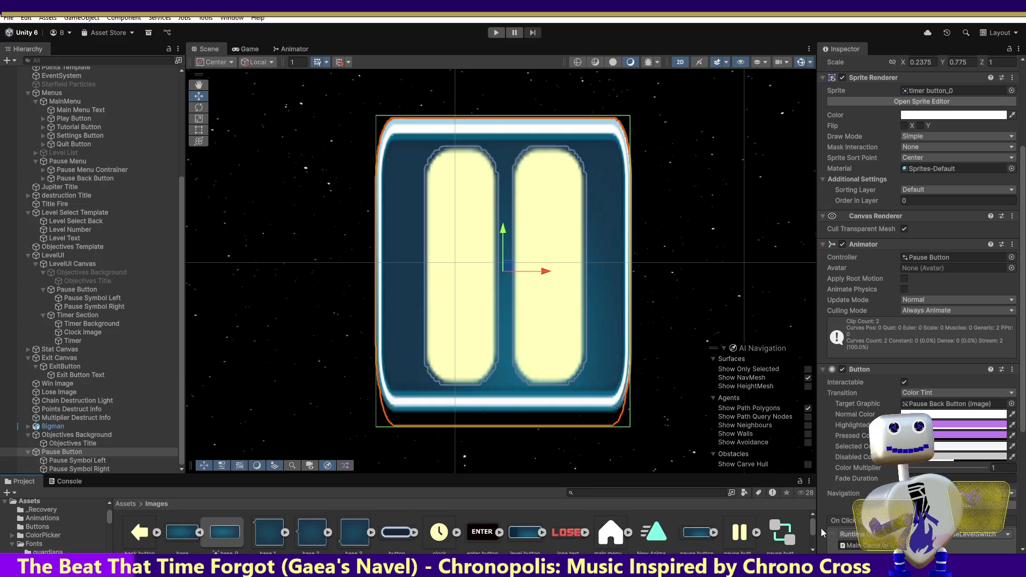
# Inspect the pause button image's import settings and its contained sprites.
pyautogui.click(697, 533)
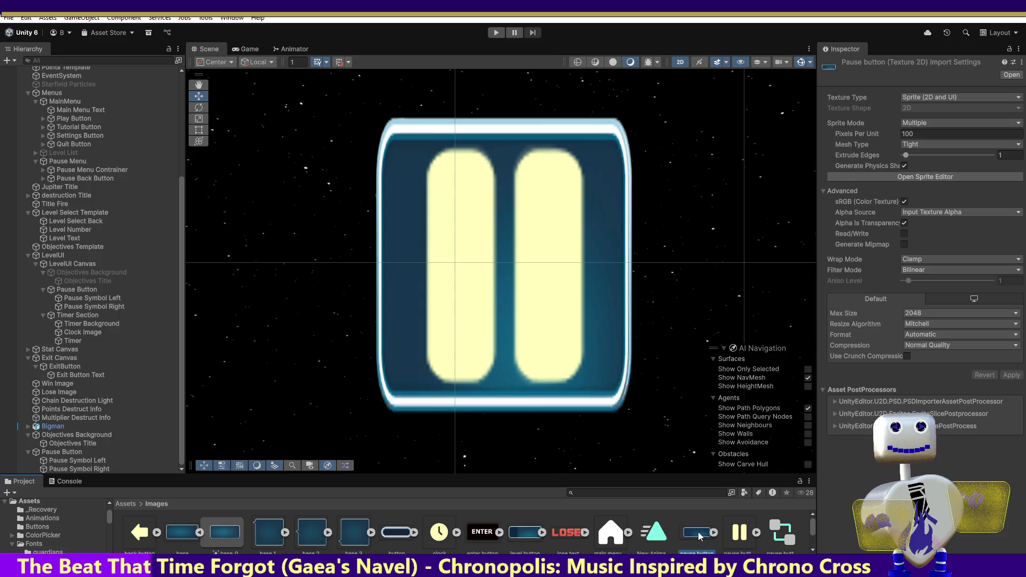
pyautogui.click(713, 533)
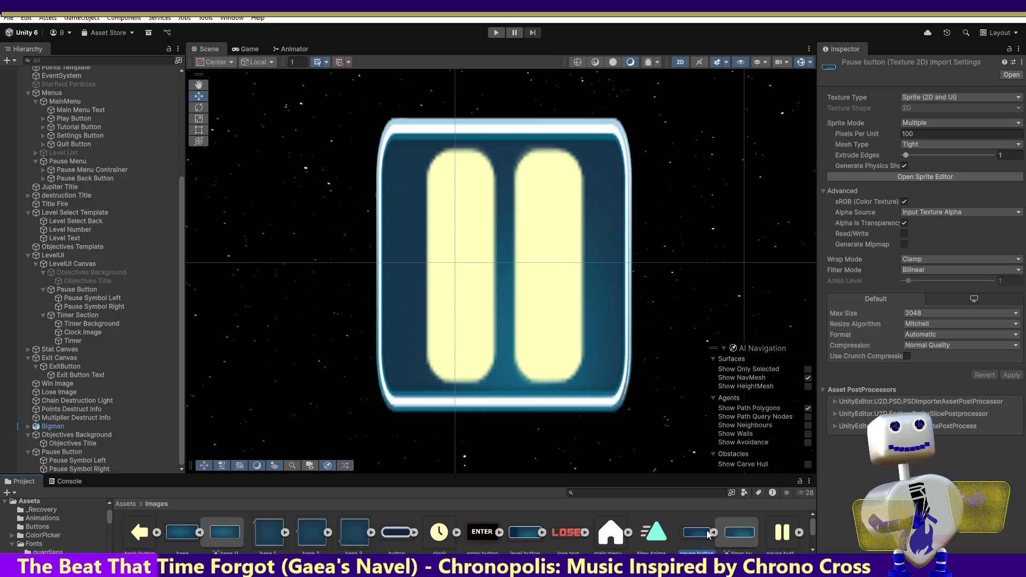
pyautogui.click(714, 533)
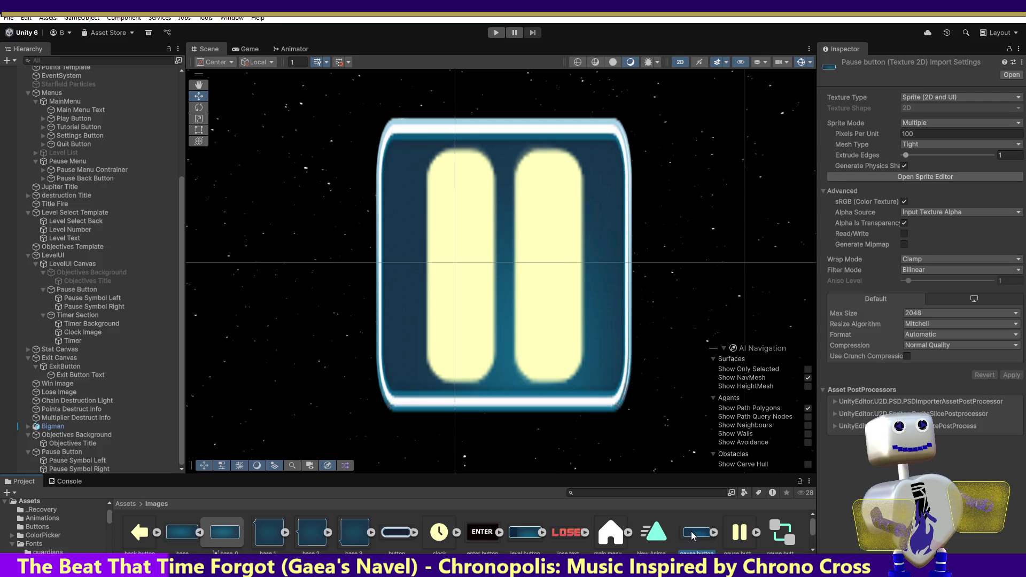
pyautogui.moveTo(810, 524); pyautogui.dragTo(811, 530)
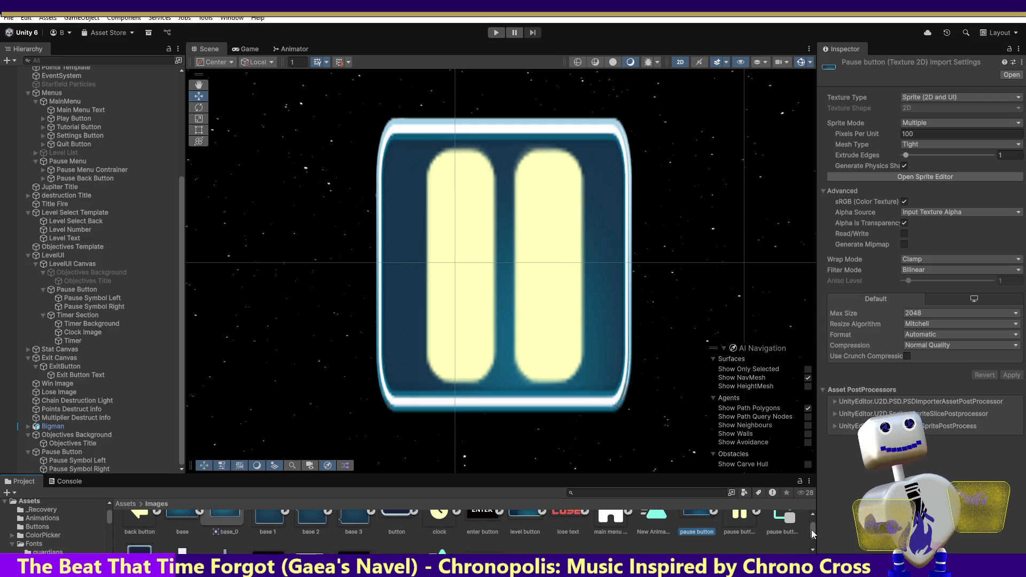
# Permanently delete the Pause button 1_0 animator controller from the Images folder.
pyautogui.click(781, 524)
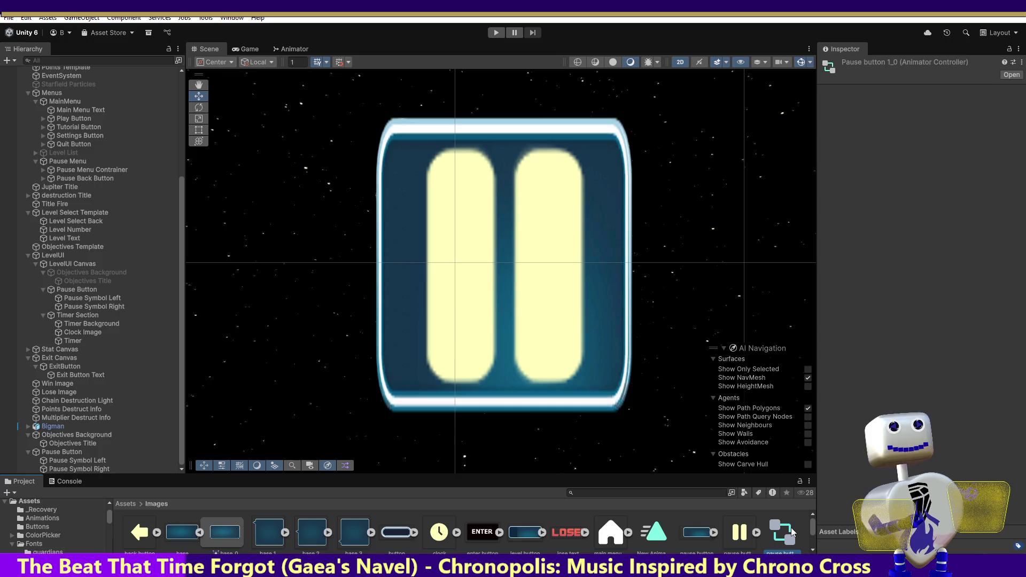
pyautogui.press('Delete')
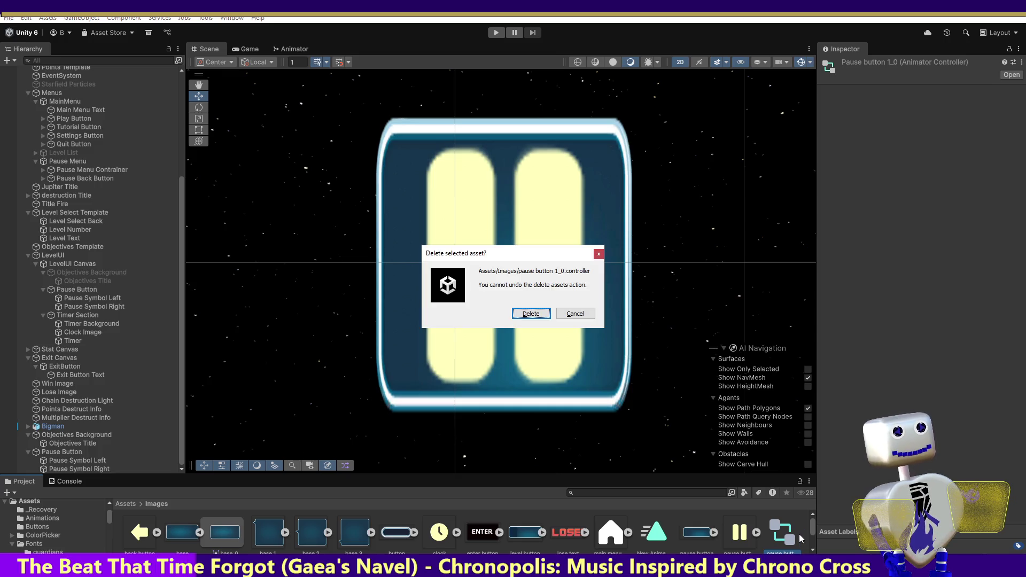
pyautogui.click(524, 308)
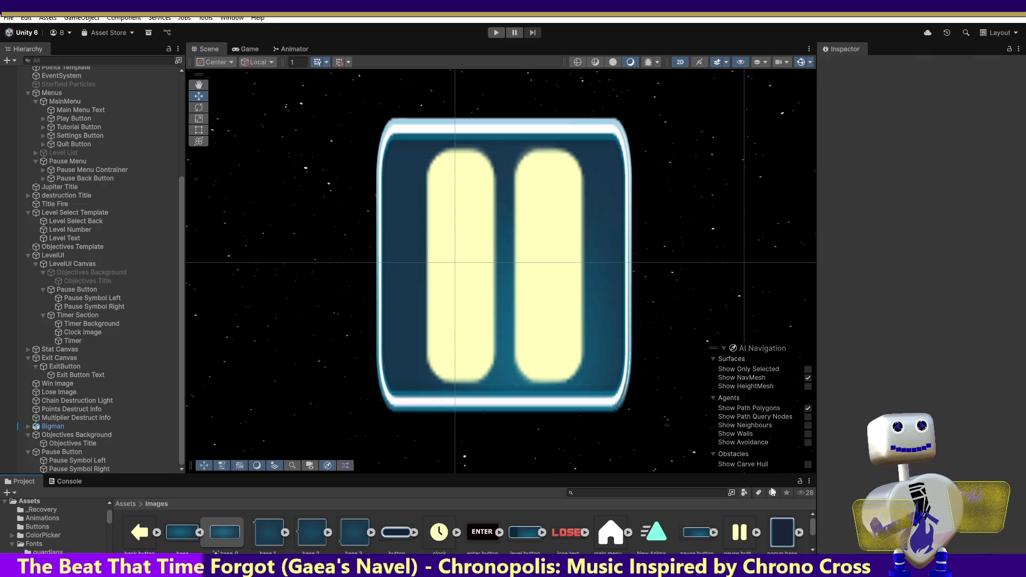
pyautogui.moveTo(811, 522); pyautogui.dragTo(812, 533)
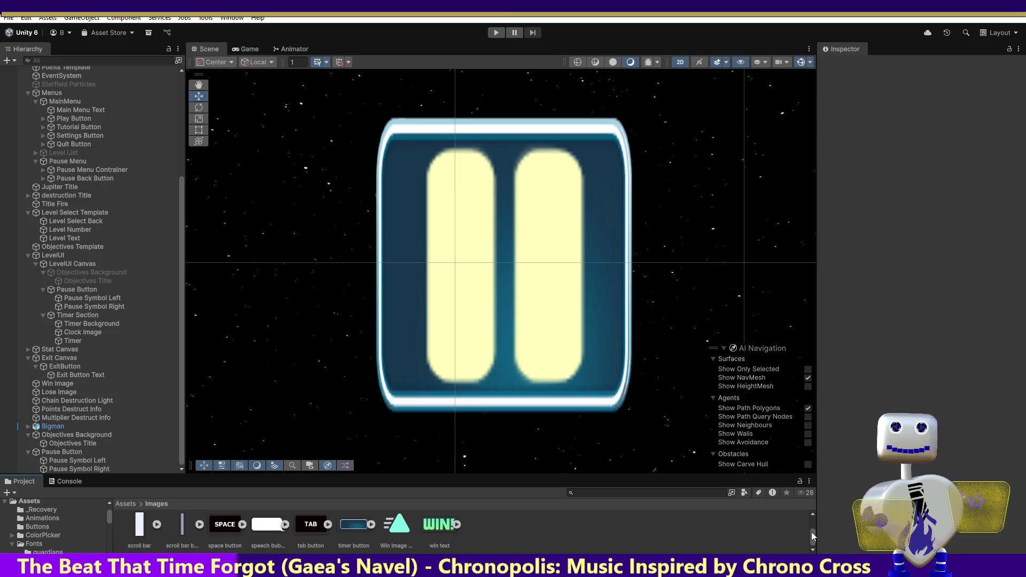
# Step back and forth through the selection, then reselect the top-level Pause Button (3.7 by 1.39).
pyautogui.moveTo(811, 531); pyautogui.dragTo(810, 517)
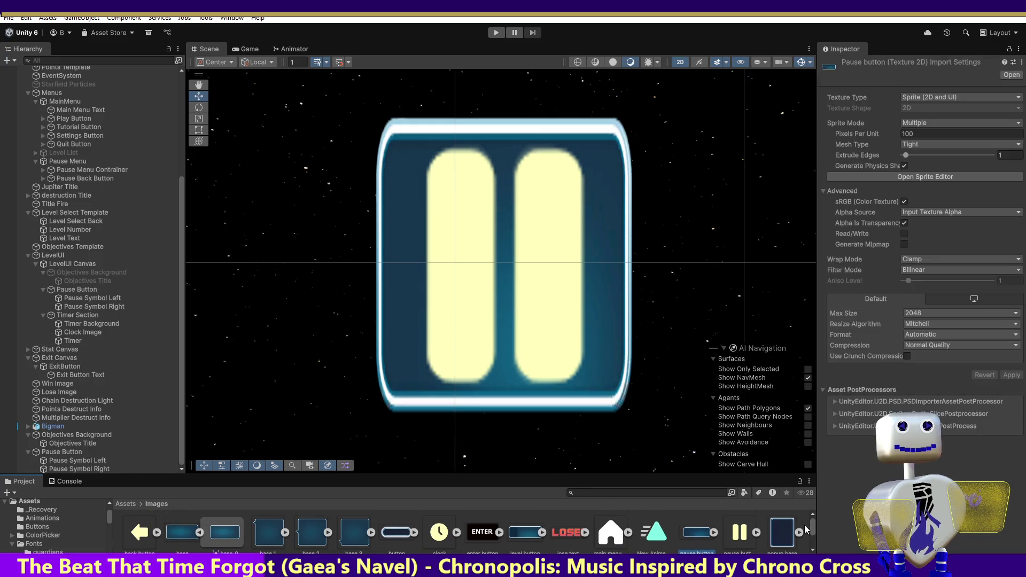
pyautogui.moveTo(810, 525)
pyautogui.mouseDown()
pyautogui.moveTo(811, 538)
pyautogui.moveTo(813, 524)
pyautogui.mouseUp()
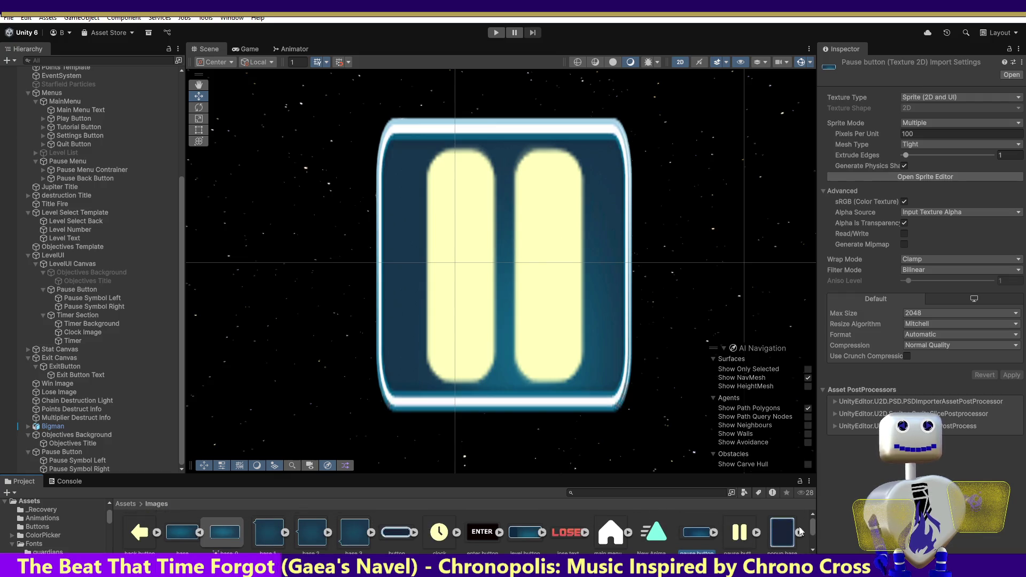
pyautogui.hotkey('ctrl', 'z')
pyautogui.moveTo(810, 530)
pyautogui.mouseDown()
pyautogui.moveTo(812, 540)
pyautogui.moveTo(815, 527)
pyautogui.mouseUp()
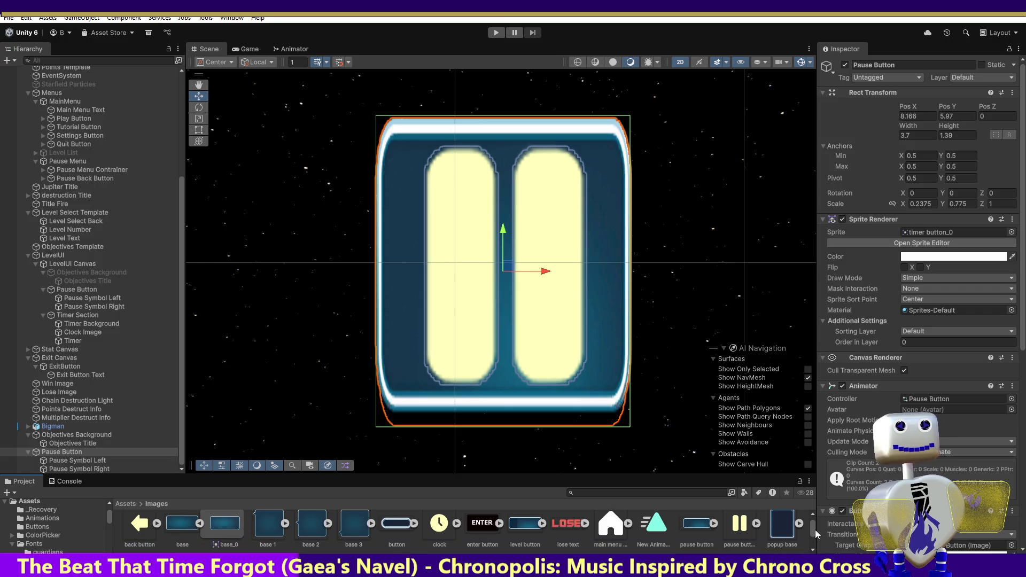
pyautogui.hotkey('ctrl', 'y')
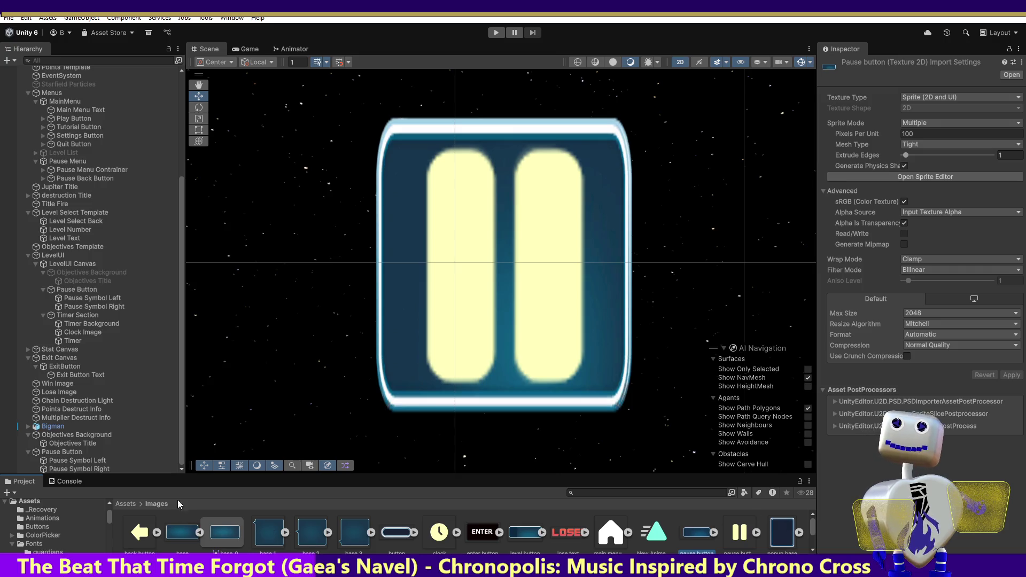
pyautogui.click(86, 450)
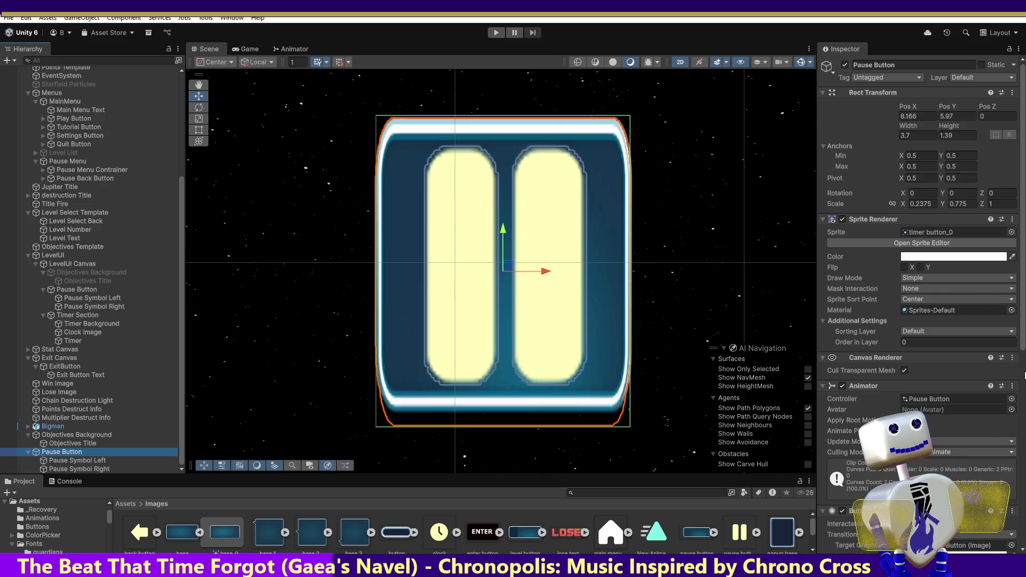
pyautogui.moveTo(1021, 348); pyautogui.dragTo(1023, 551)
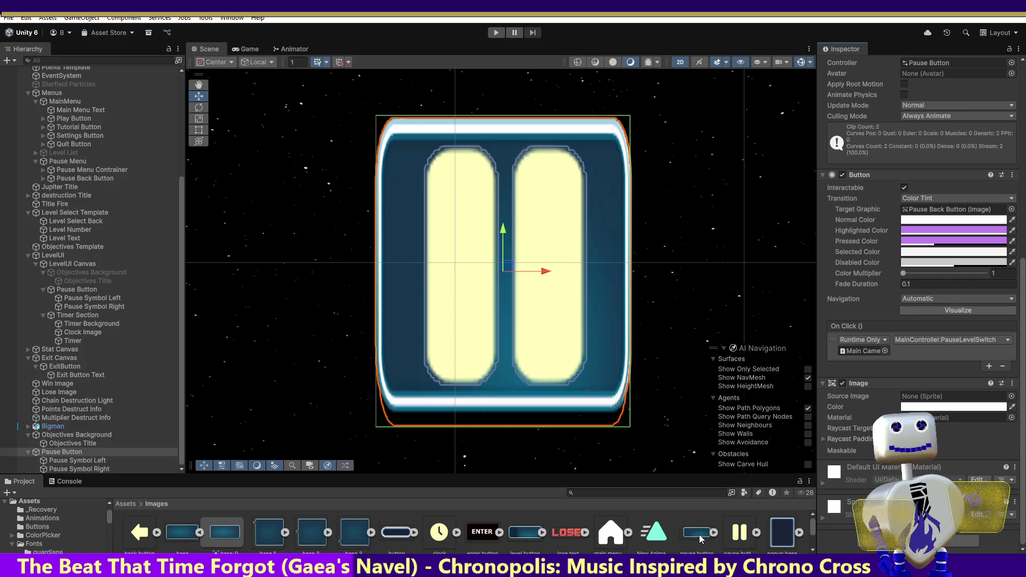
pyautogui.moveTo(697, 532); pyautogui.dragTo(945, 396)
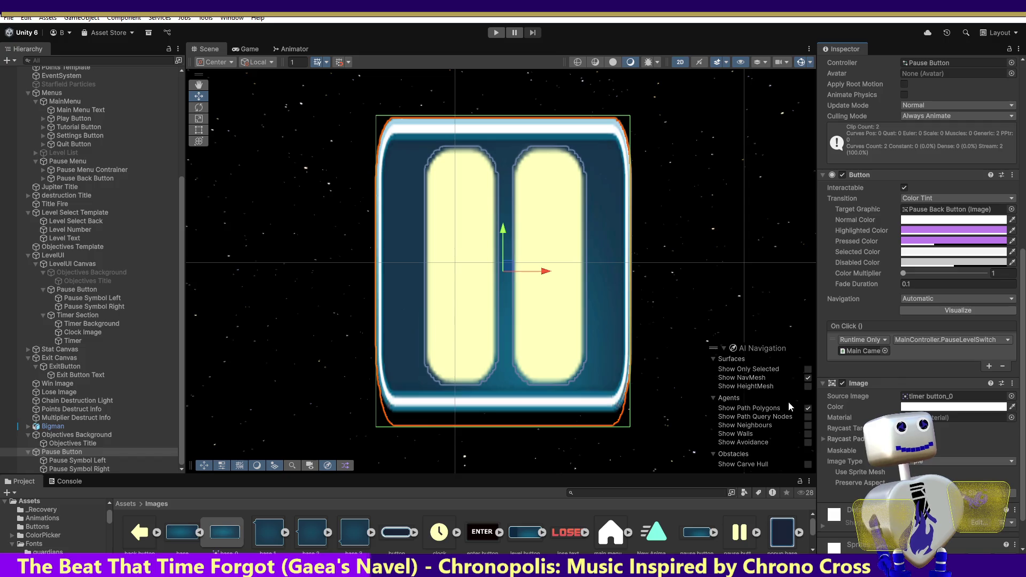
pyautogui.moveTo(1024, 276); pyautogui.dragTo(1021, 149)
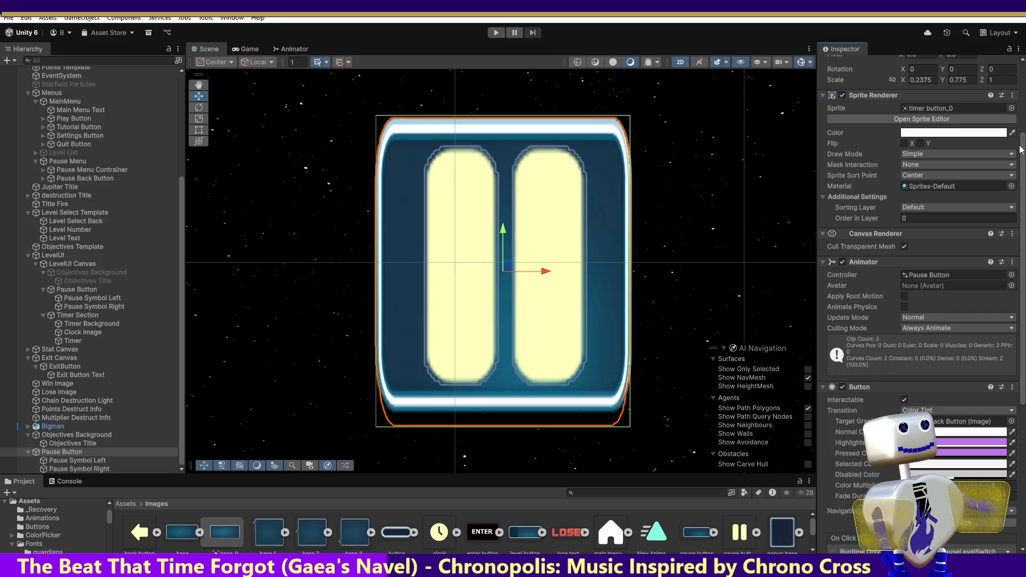
pyautogui.click(1012, 96)
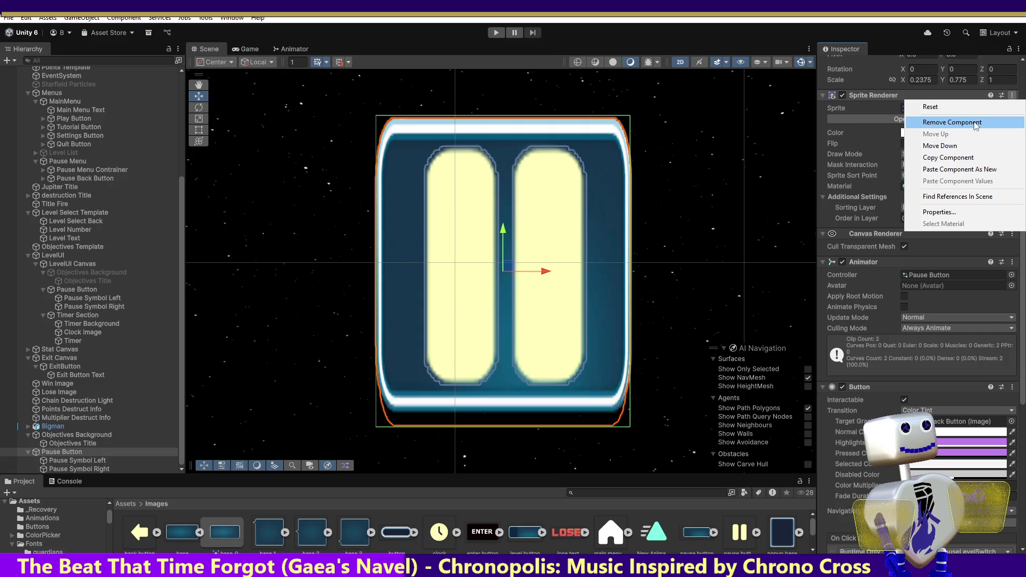
pyautogui.click(975, 123)
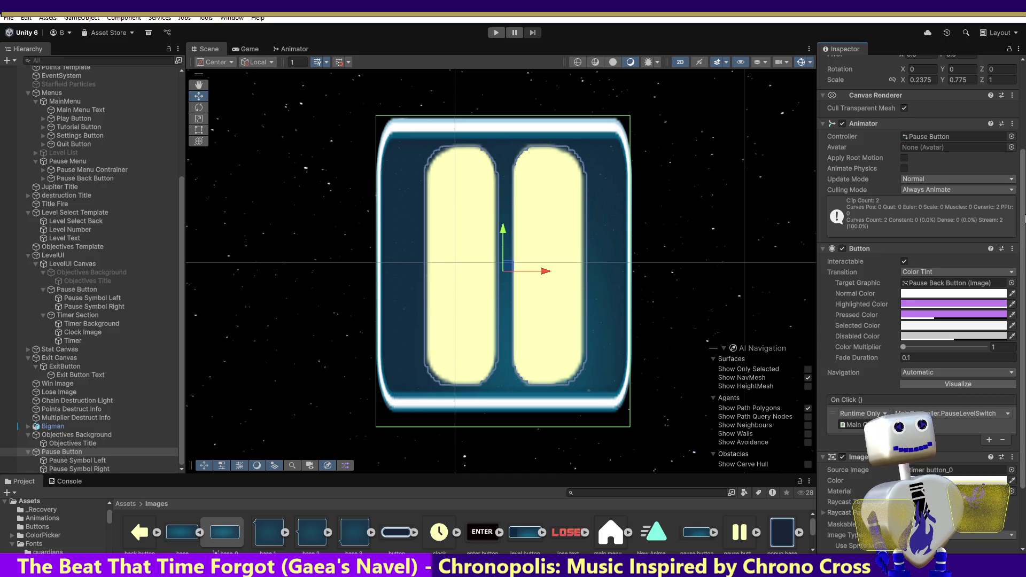
pyautogui.moveTo(1024, 229); pyautogui.dragTo(1019, 302)
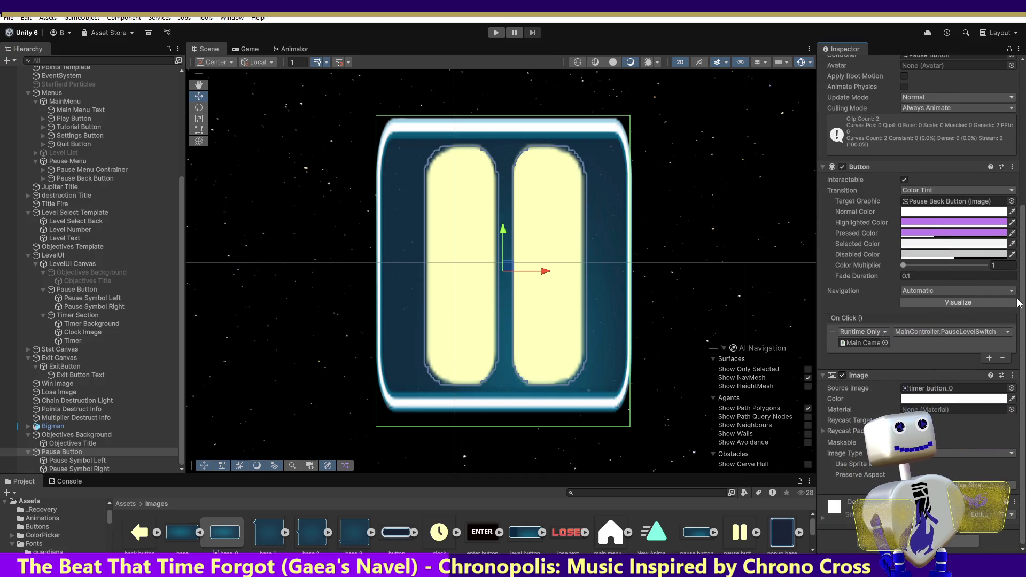
pyautogui.scroll(10, 1019, 296)
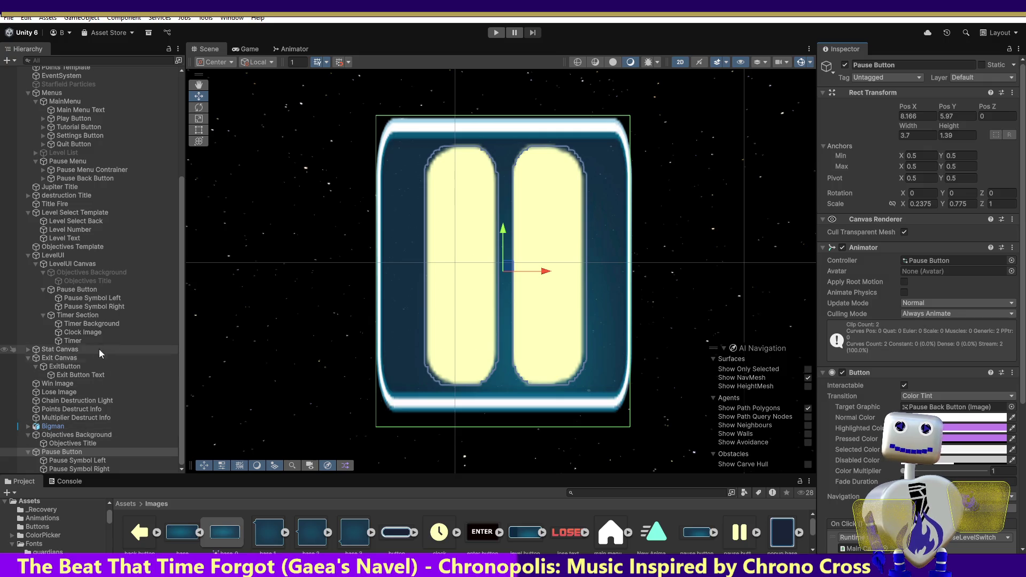
pyautogui.click(82, 316)
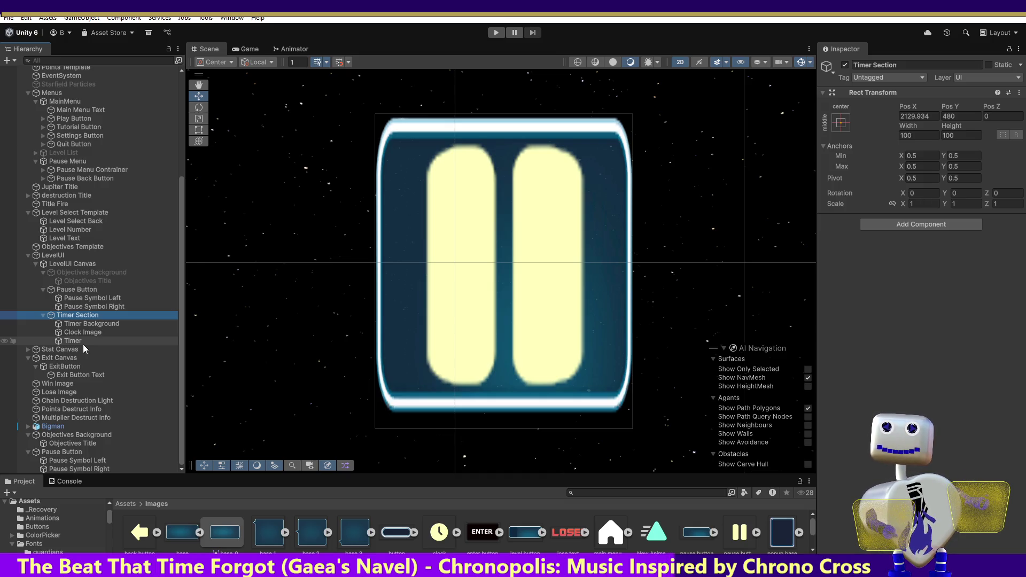
pyautogui.click(72, 453)
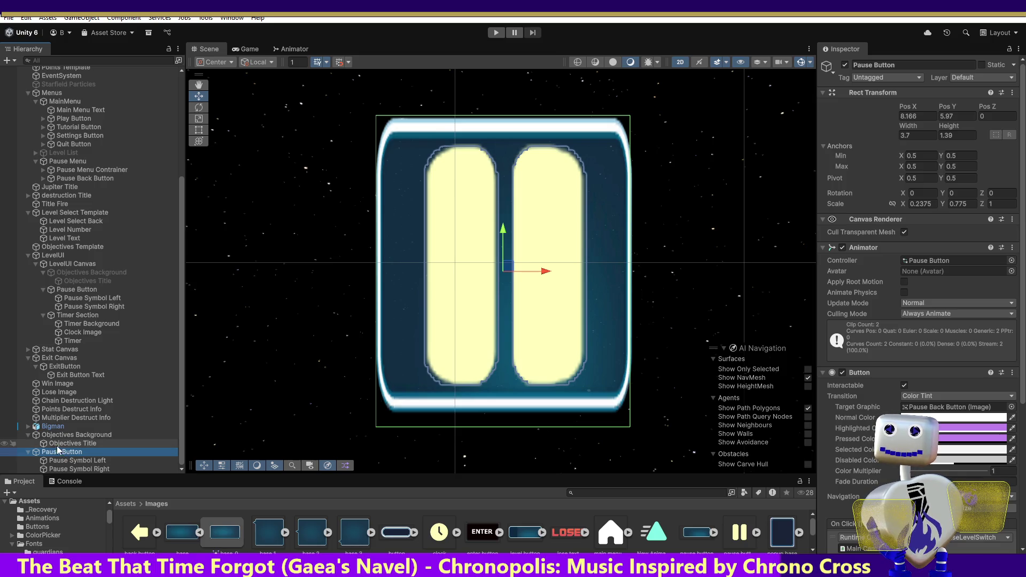
pyautogui.click(53, 435)
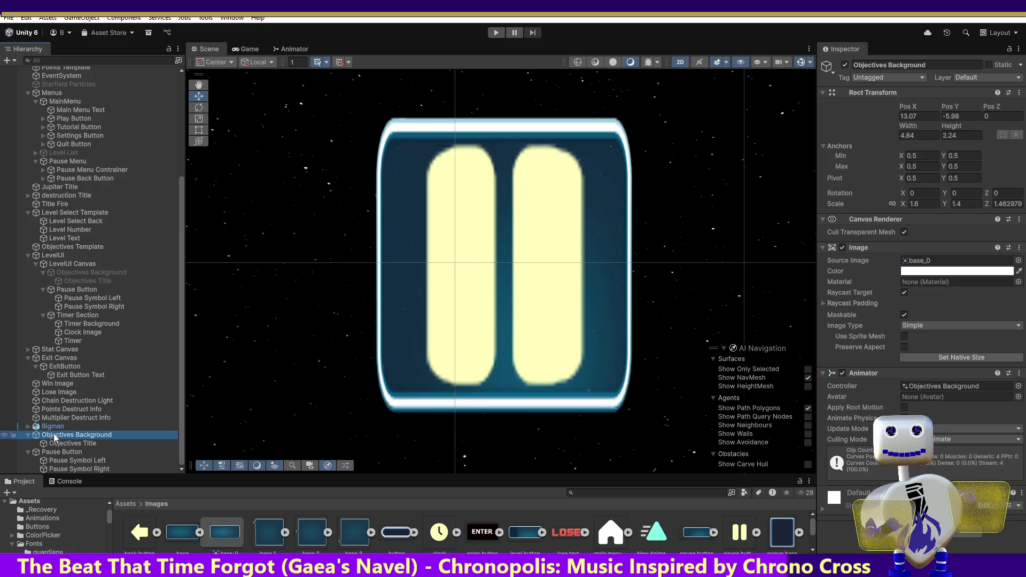
pyautogui.press('Delete')
pyautogui.click(100, 289)
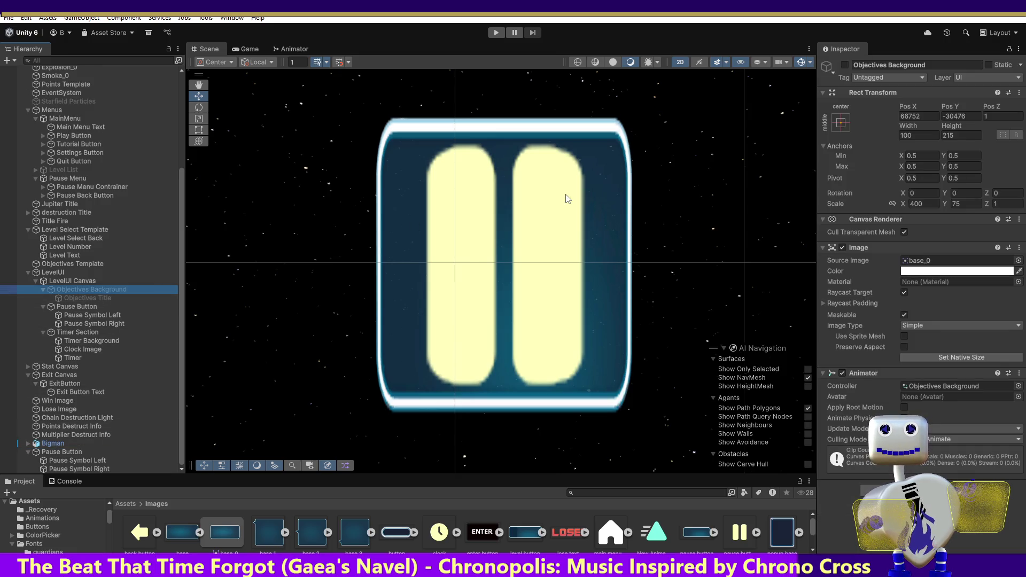
pyautogui.click(844, 65)
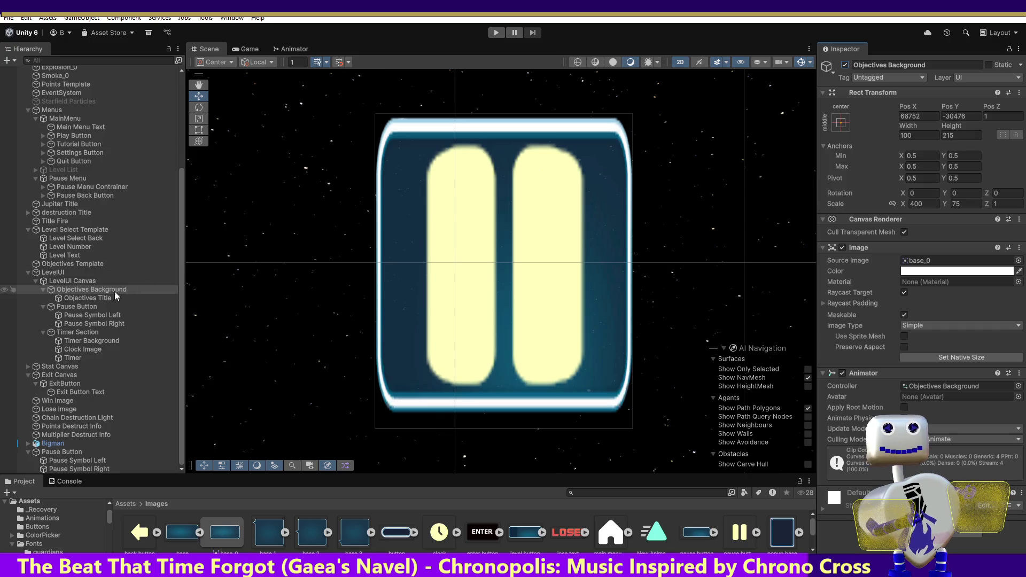
pyautogui.click(82, 307)
pyautogui.press('Delete')
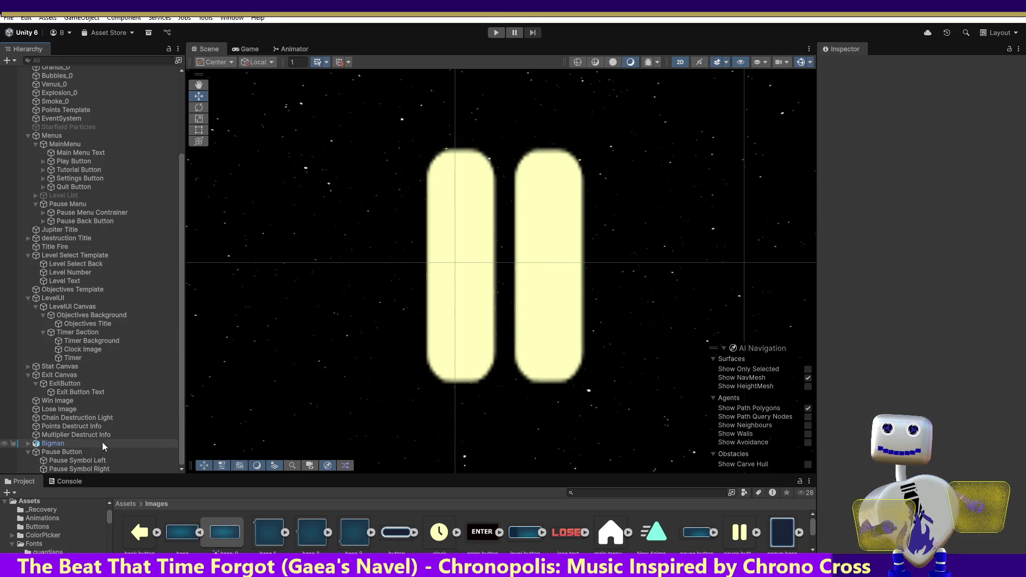
pyautogui.hotkey('ctrl', 'z')
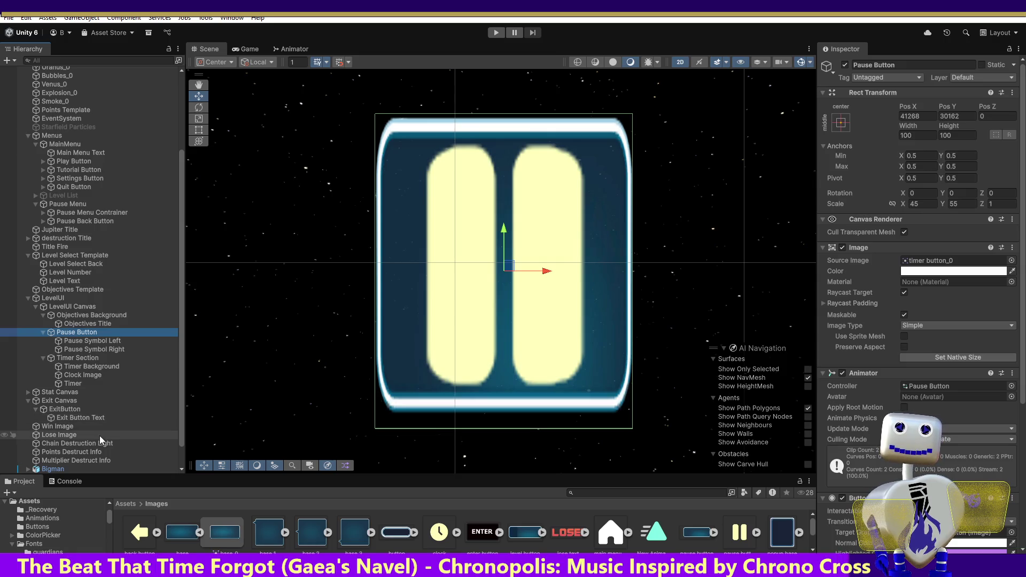
pyautogui.hotkey('ctrl', 'z')
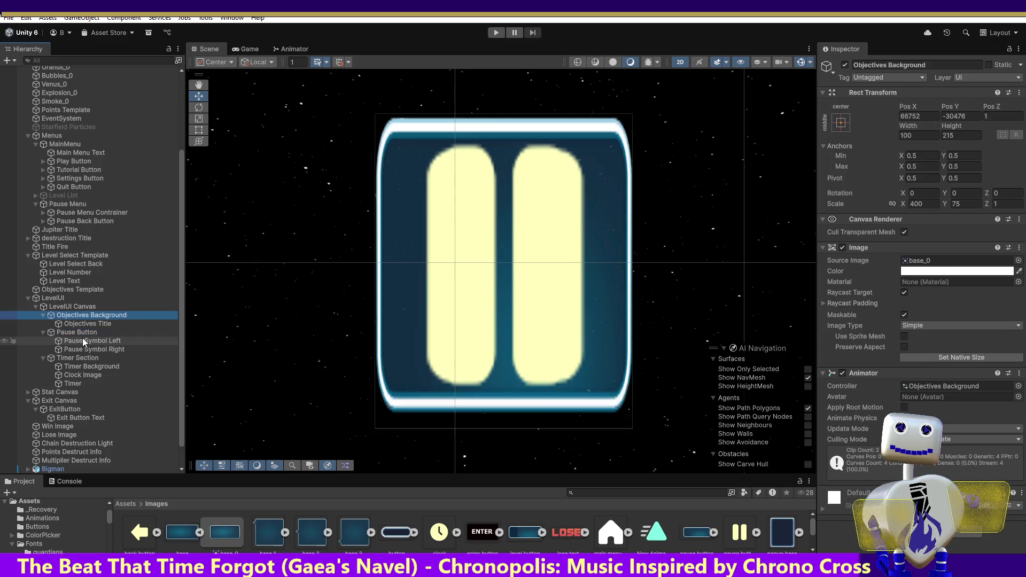
pyautogui.click(84, 332)
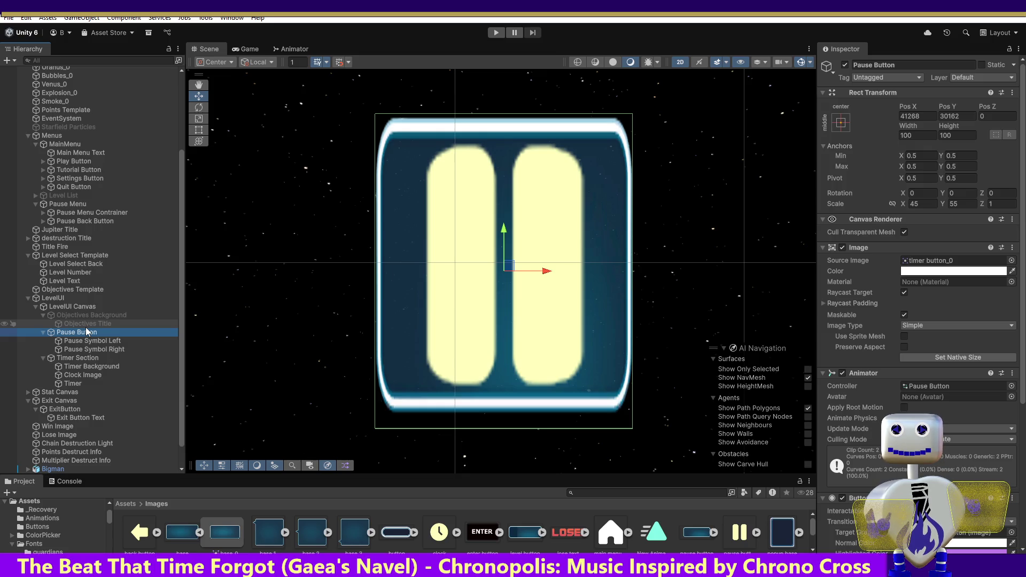
pyautogui.click(58, 299)
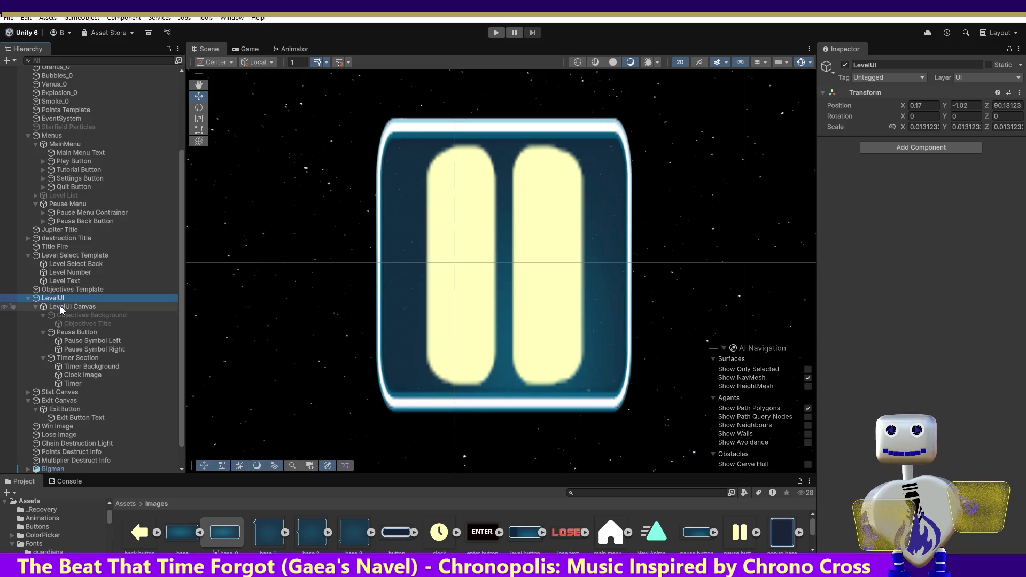
pyautogui.click(58, 303)
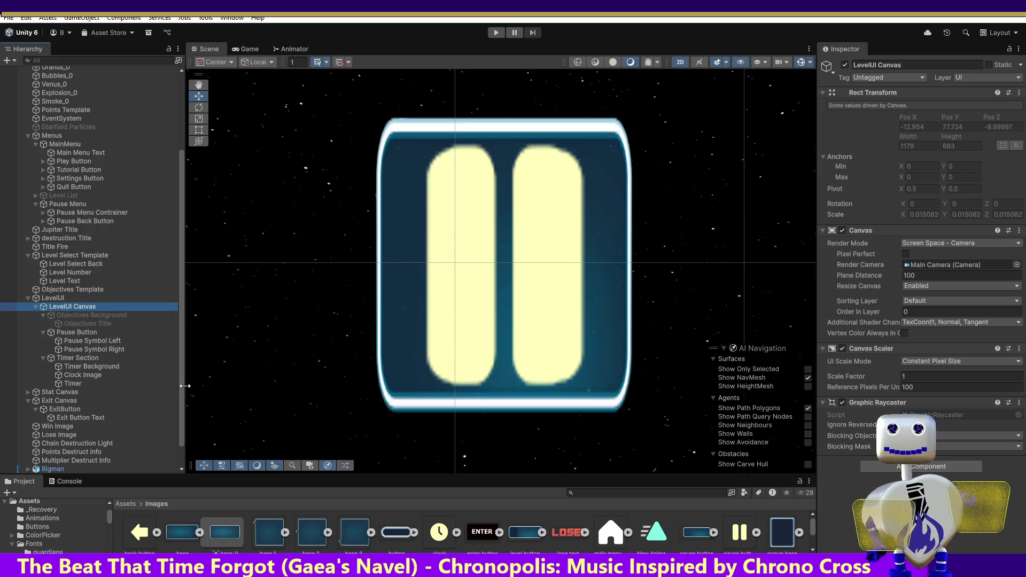
pyautogui.scroll(-3, 182, 386)
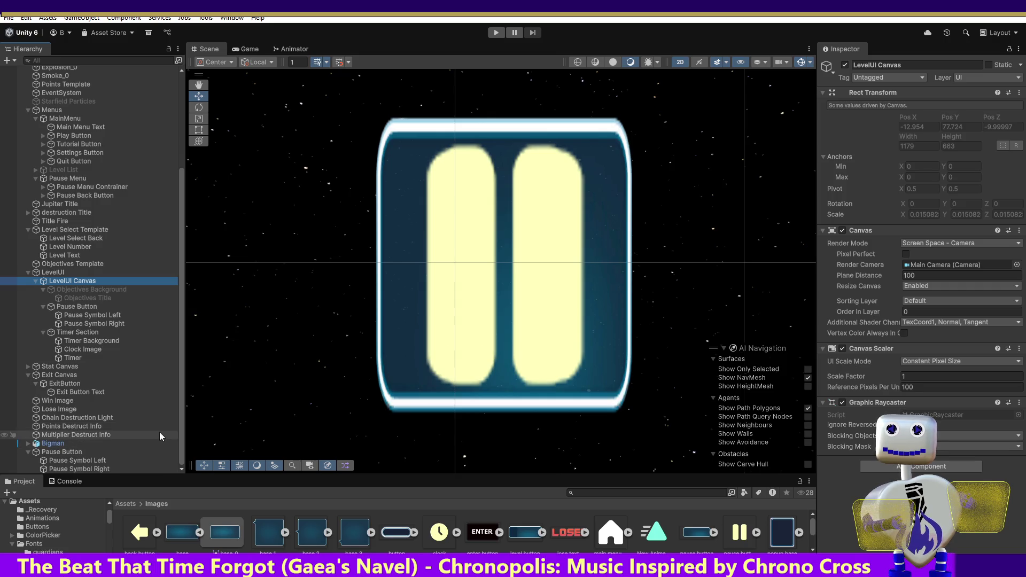
pyautogui.press('Down')
pyautogui.press('Down')
pyautogui.press('Down')
pyautogui.press('Up')
pyautogui.press('Up')
pyautogui.press('Escape')
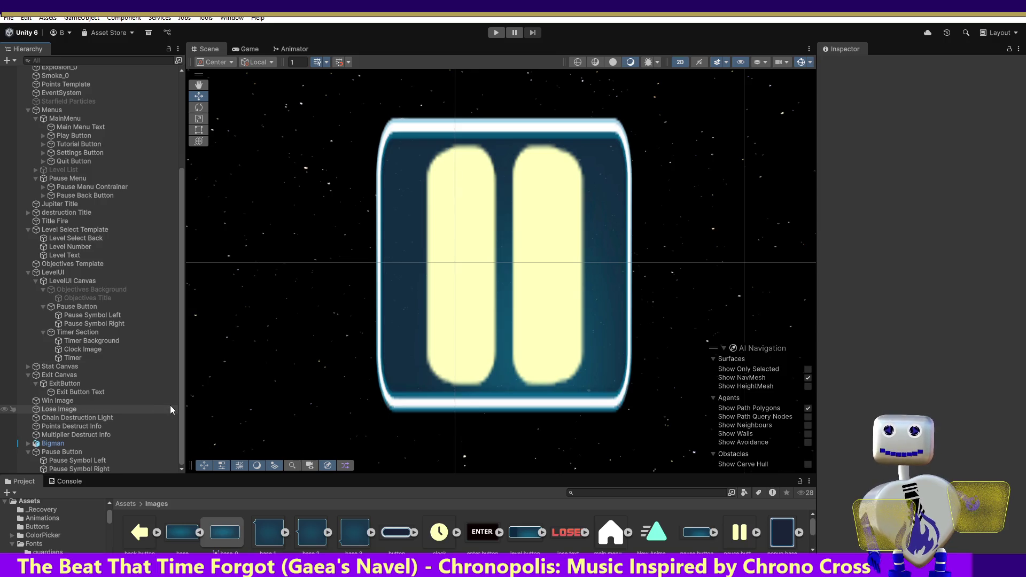
pyautogui.hotkey('ctrl', 'z')
pyautogui.press('Up')
pyautogui.hotkey('ctrl', 'z')
pyautogui.hotkey('ctrl', 'z')
pyautogui.hotkey('ctrl', 'z')
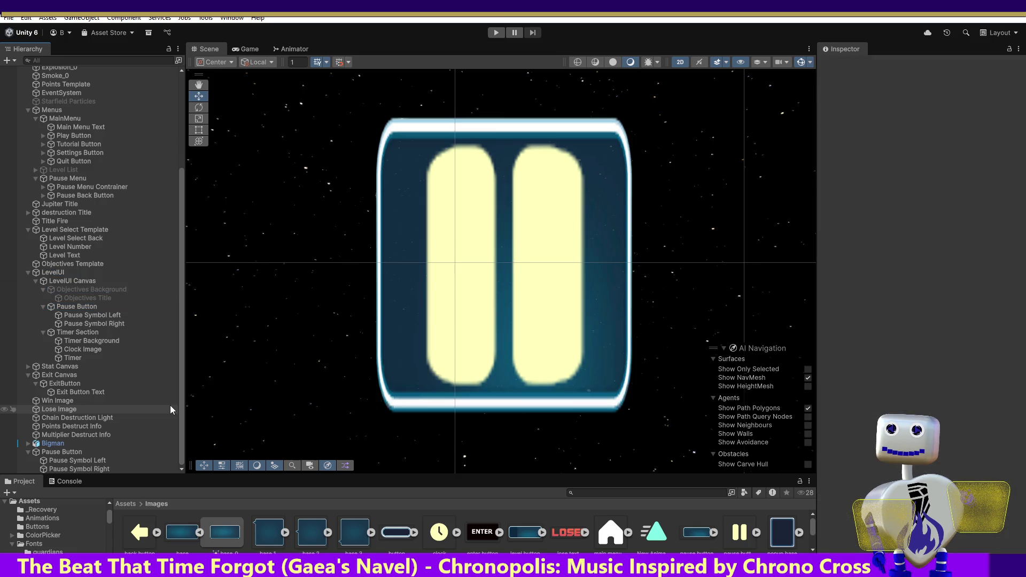
pyautogui.hotkey('ctrl', 'z')
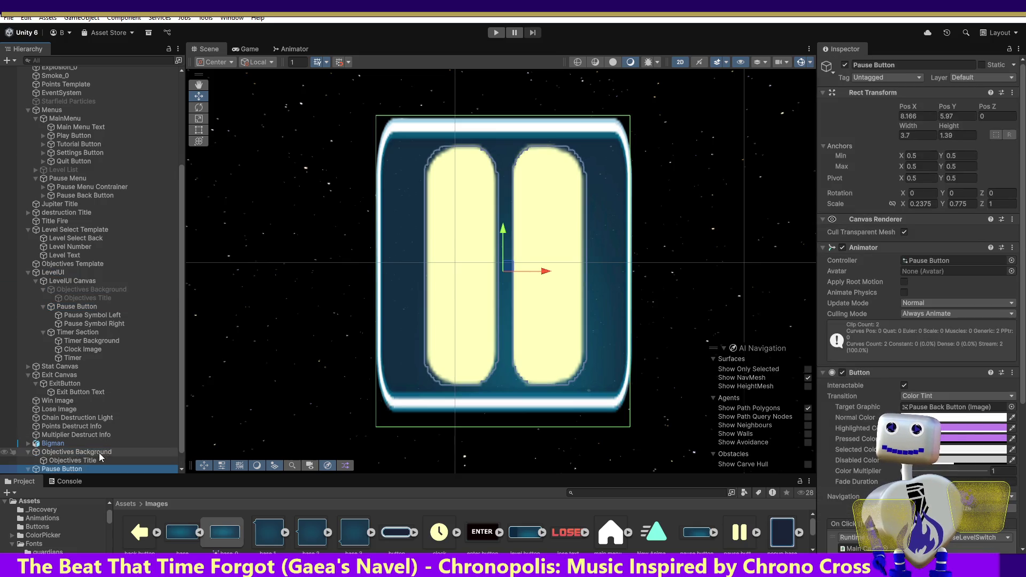
# Disable the root-level Objectives Background and enable the one under LevelUI Canvas.
pyautogui.click(100, 453)
pyautogui.click(845, 65)
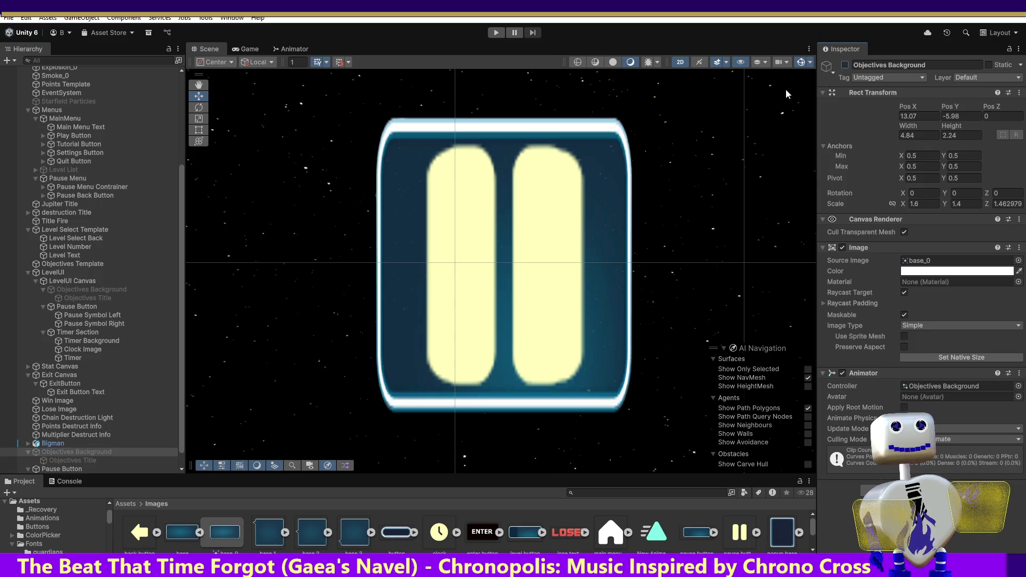
pyautogui.click(39, 289)
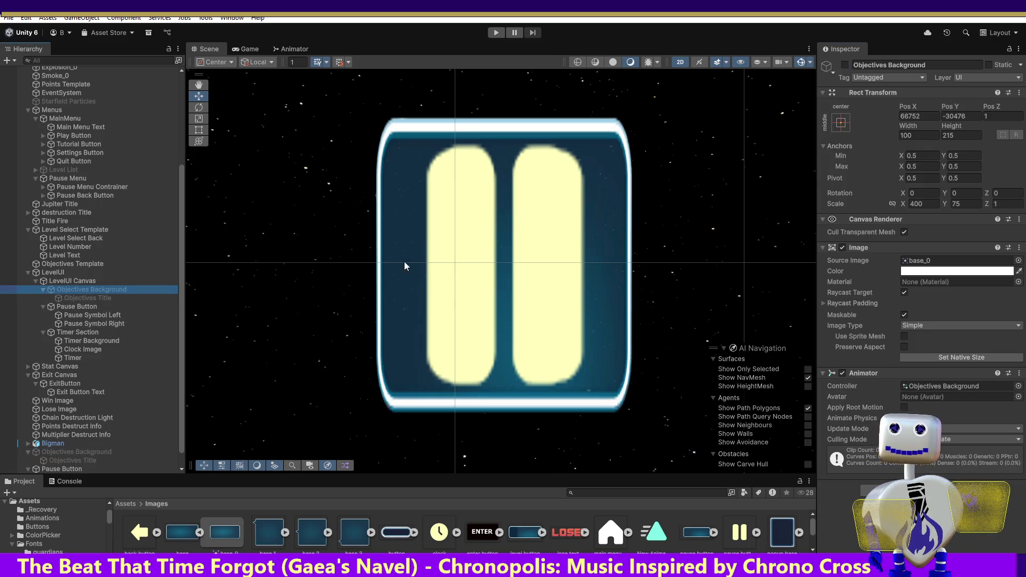
pyautogui.click(845, 65)
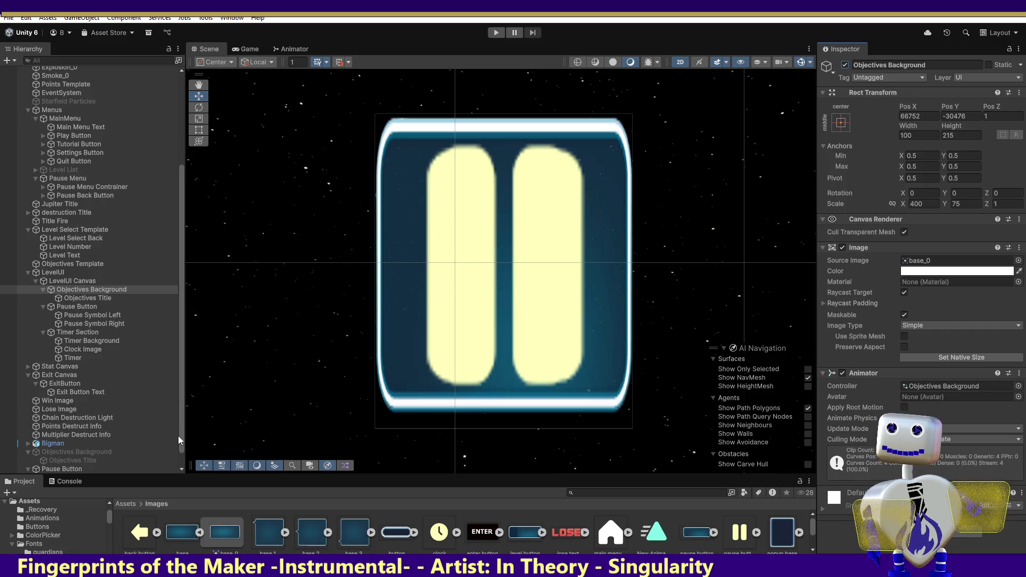
pyautogui.moveTo(181, 441); pyautogui.dragTo(179, 457)
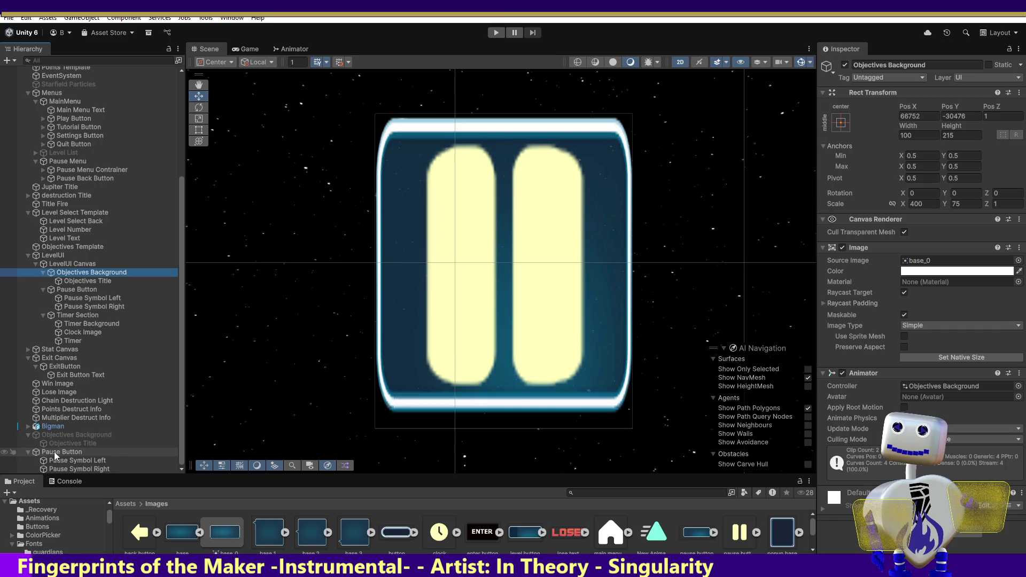
pyautogui.rightClick(21, 453)
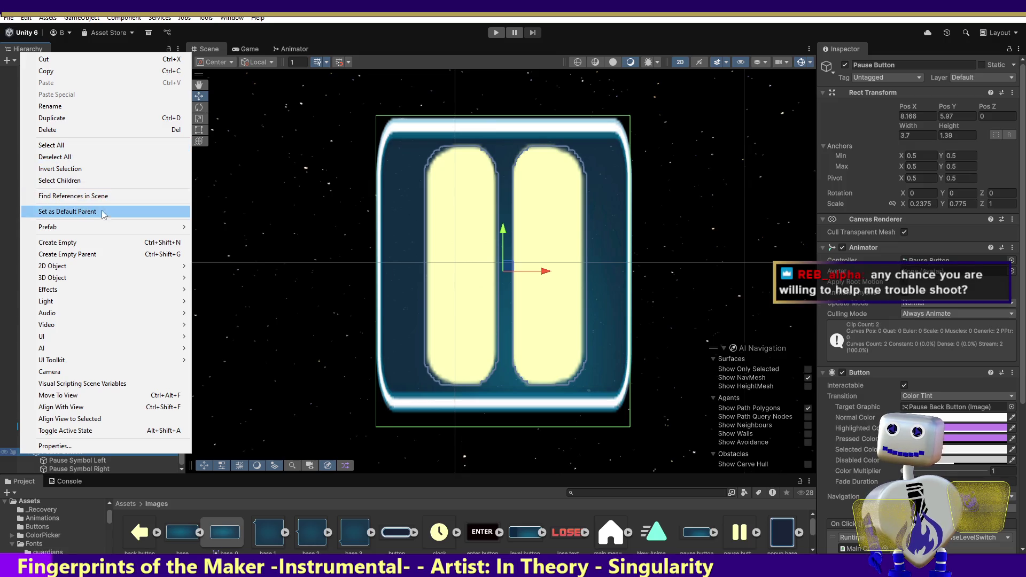
# Wrap the root Pause Button in a new empty parent named 'Pause Button Canvas'.
pyautogui.press('Escape')
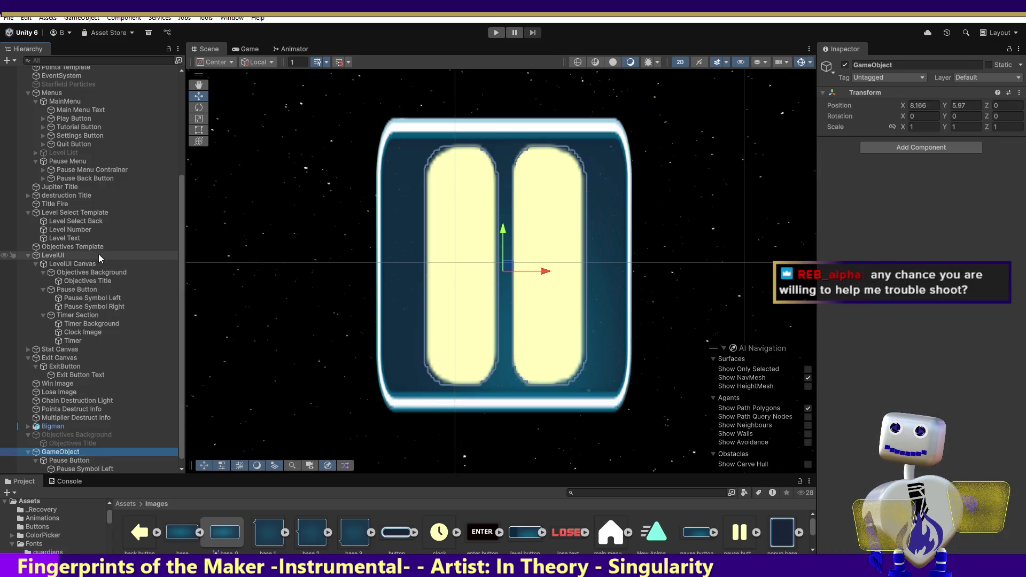
pyautogui.click(889, 66)
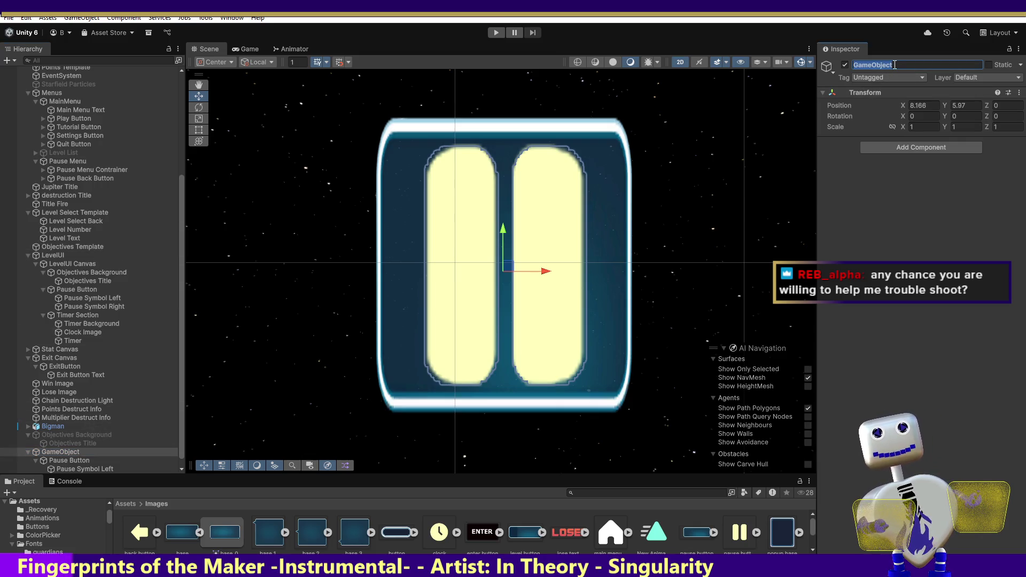
pyautogui.write('Pause')
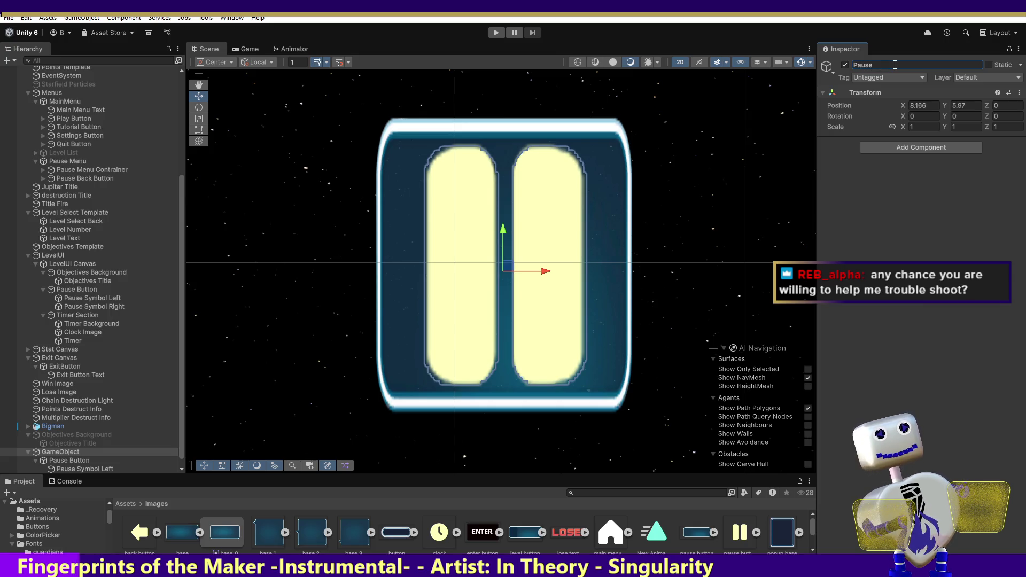
pyautogui.write(' Button')
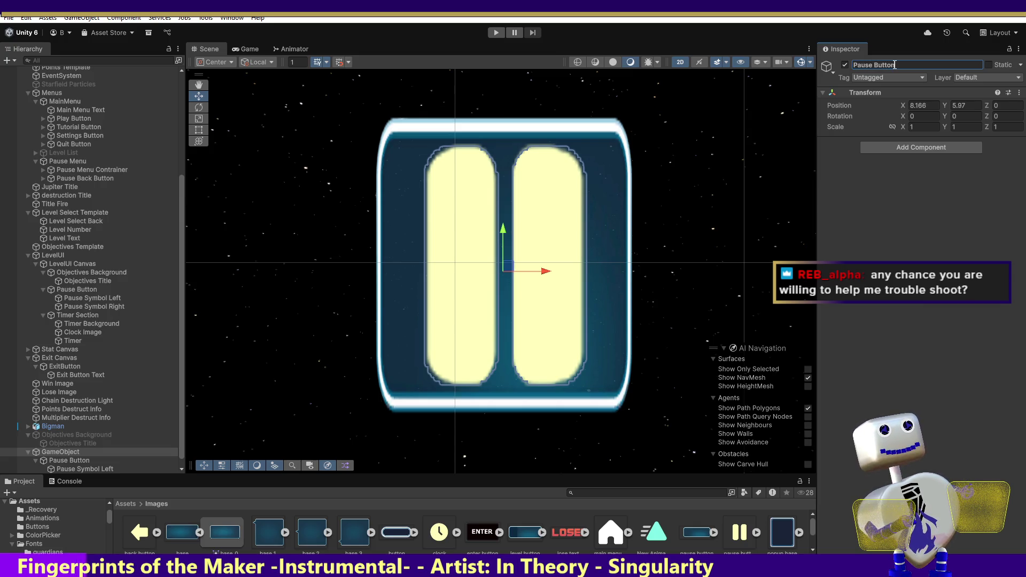
pyautogui.write(' Ca')
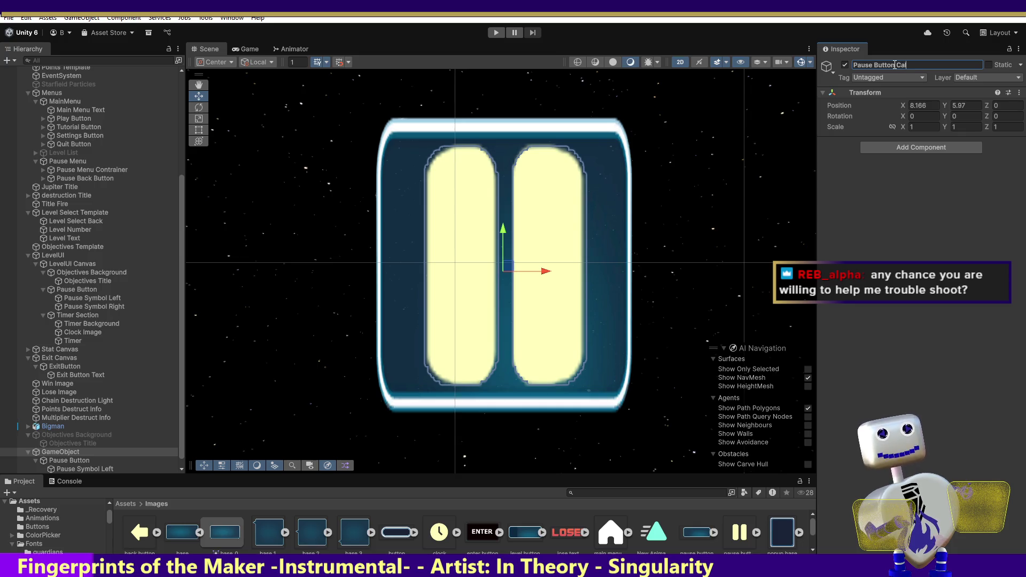
pyautogui.write('nvas')
pyautogui.press('Return')
pyautogui.click(72, 263)
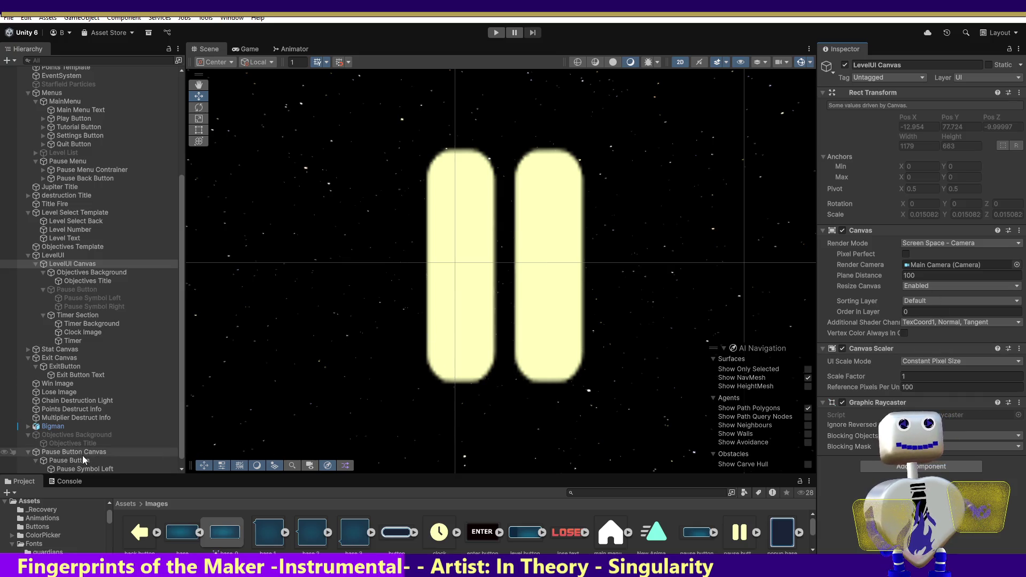
# Paste the copied Canvas component onto Pause Button Canvas: Screen Space - Camera, Main Camera.
pyautogui.click(65, 452)
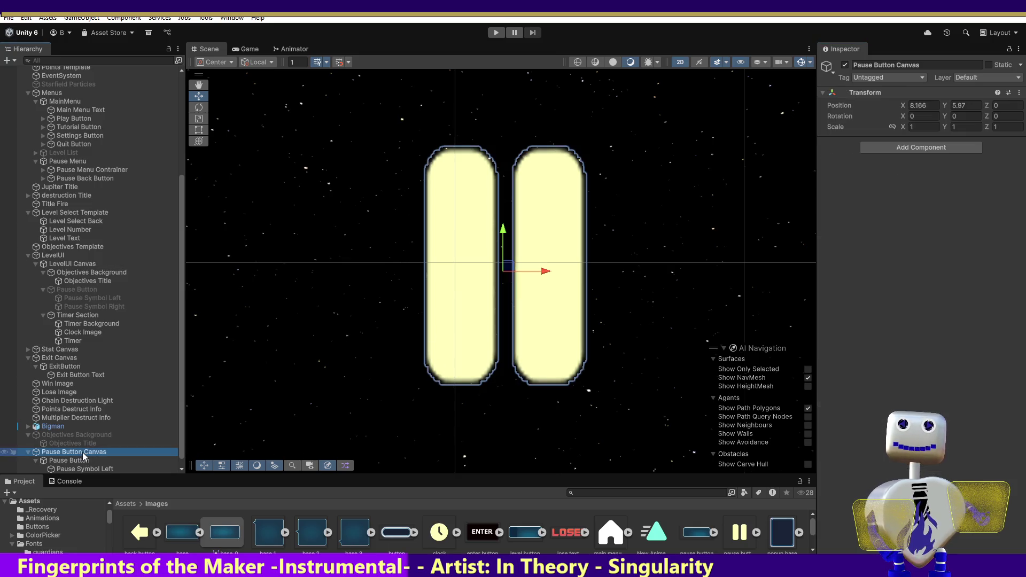
pyautogui.click(941, 148)
pyautogui.click(1010, 153)
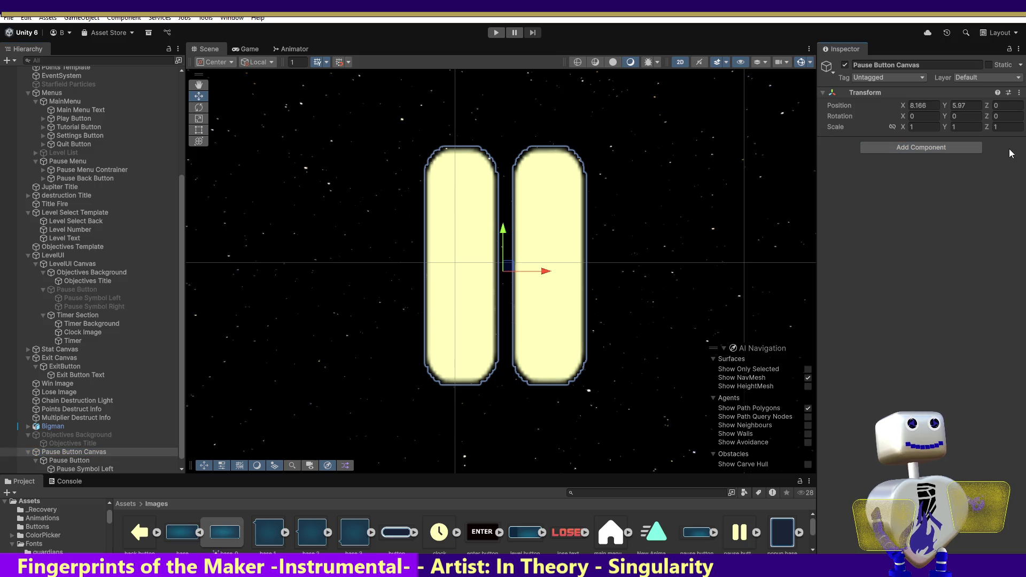
pyautogui.click(1019, 93)
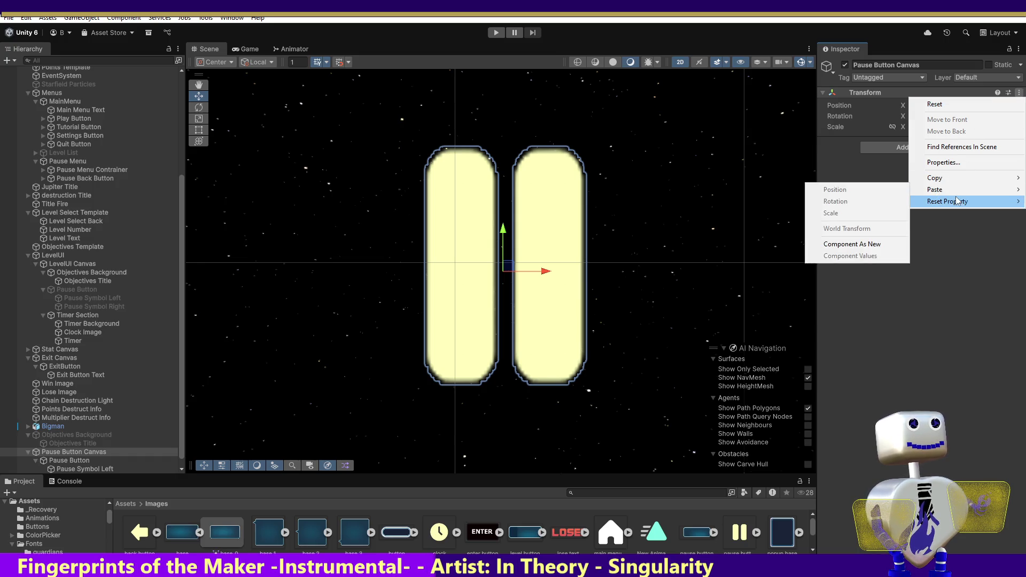
pyautogui.moveTo(955, 191)
pyautogui.click(880, 243)
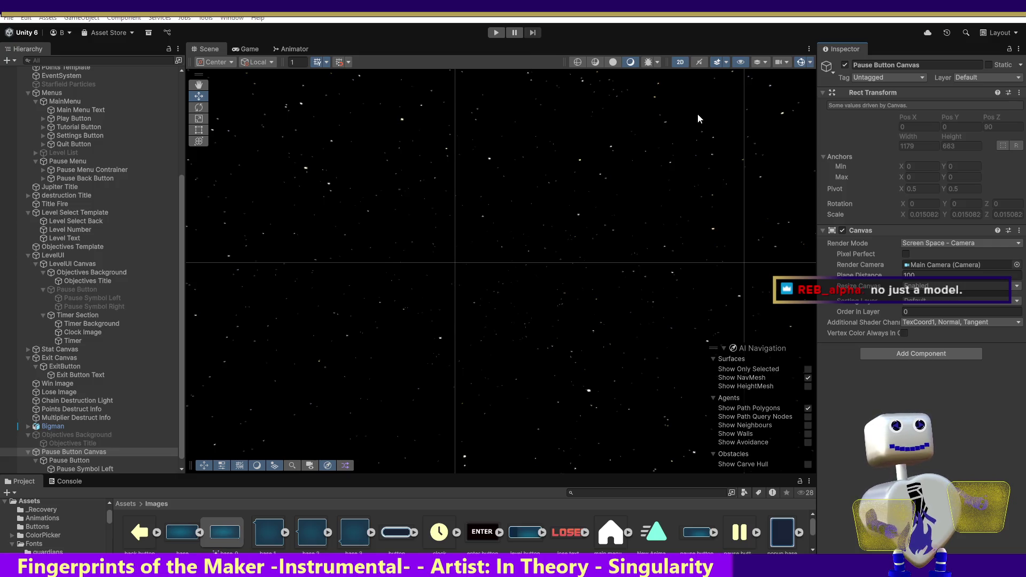
# Frame Pause Button Canvas and Pause Button in the scene, then inspect LevelUI Canvas's Canvas Scaler.
pyautogui.doubleClick(79, 451)
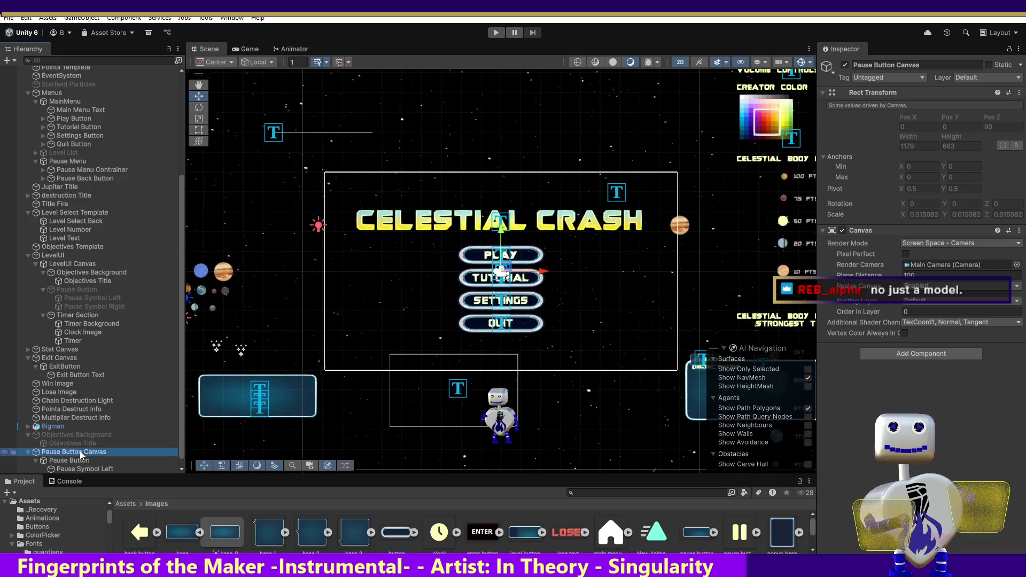
pyautogui.click(79, 451)
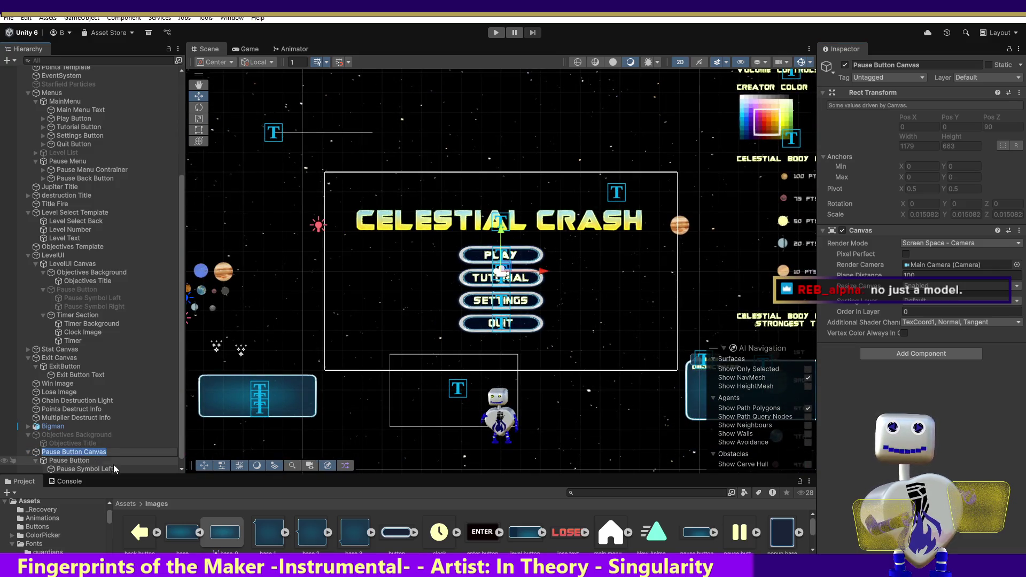
pyautogui.doubleClick(85, 460)
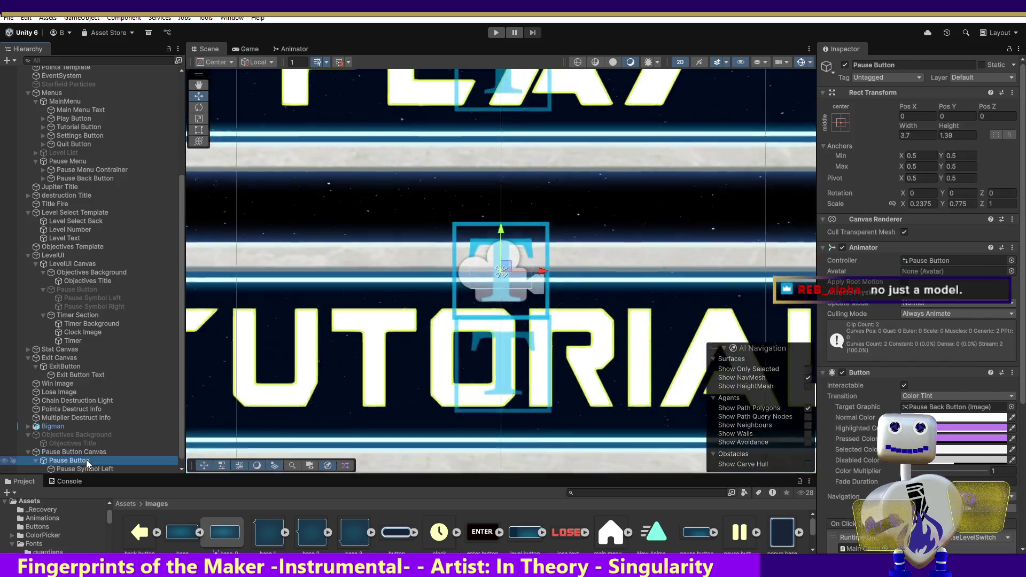
pyautogui.click(85, 459)
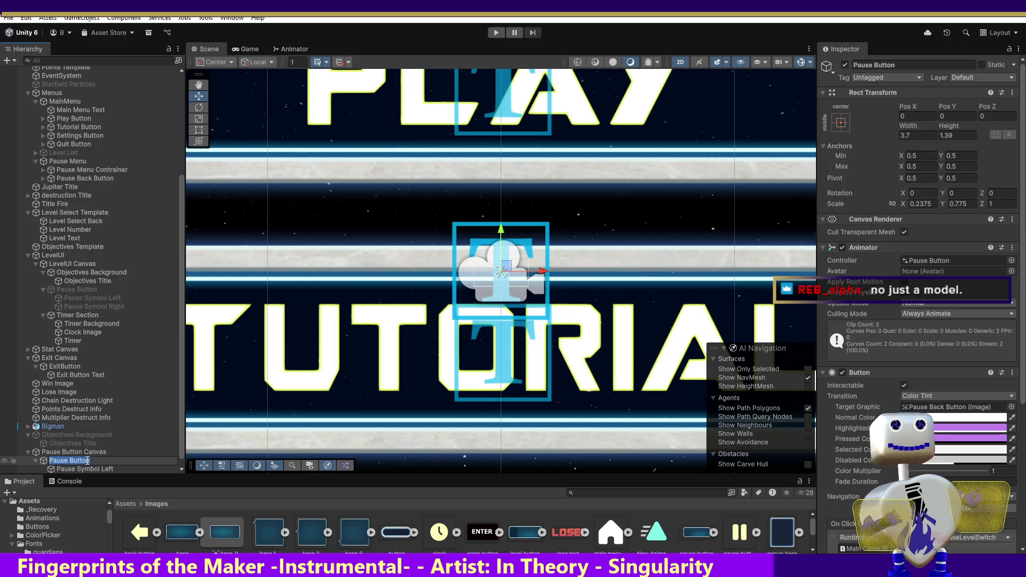
pyautogui.press('Return')
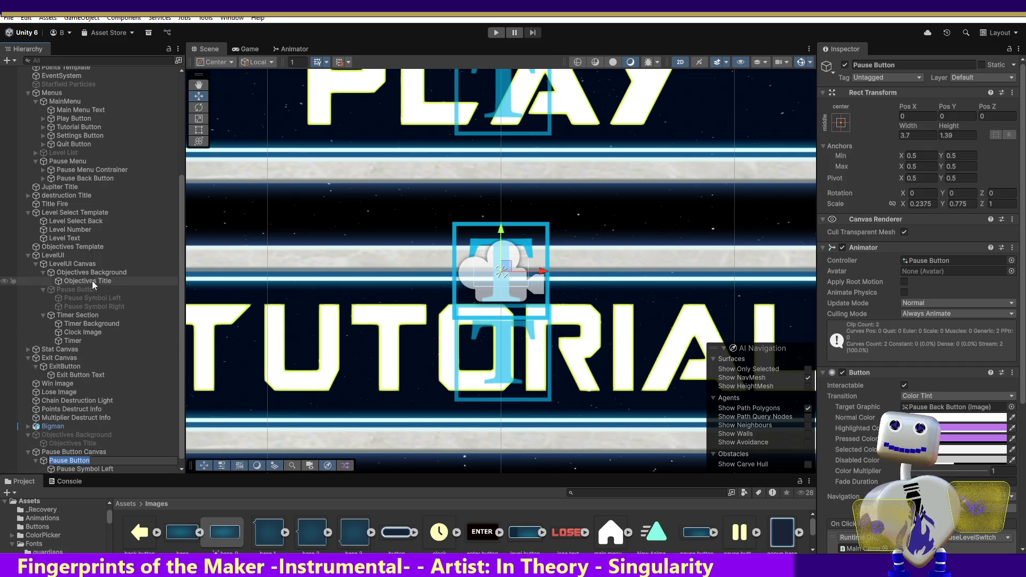
pyautogui.click(88, 267)
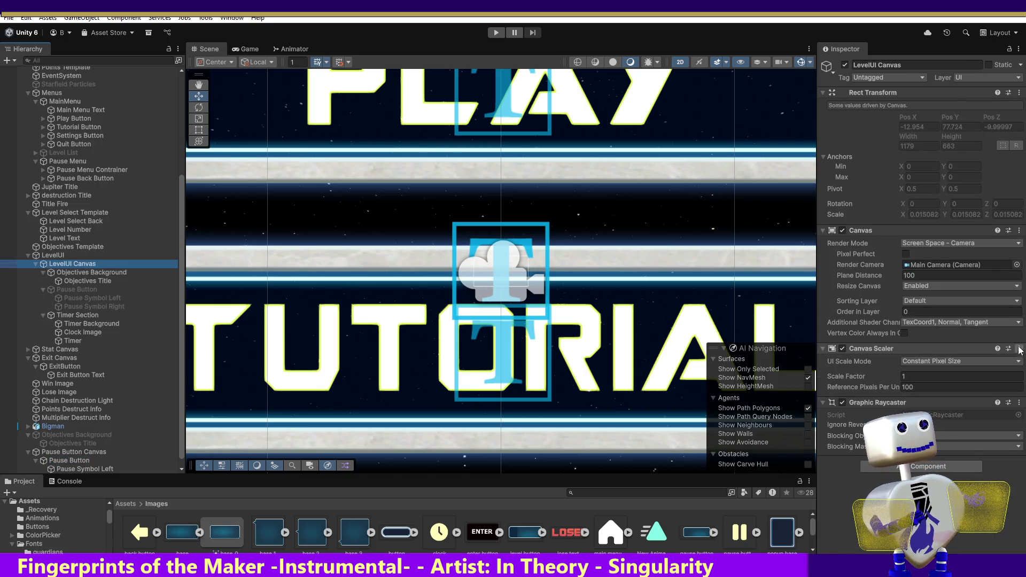
# Copy LevelUI Canvas's Canvas Scaler onto Pause Button Canvas as a new component.
pyautogui.click(1018, 348)
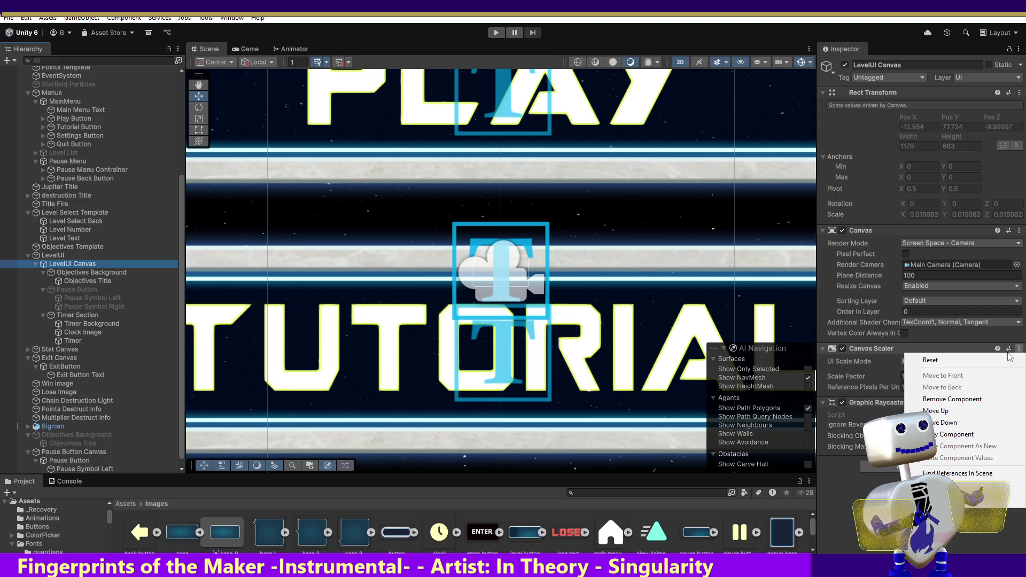
pyautogui.click(956, 434)
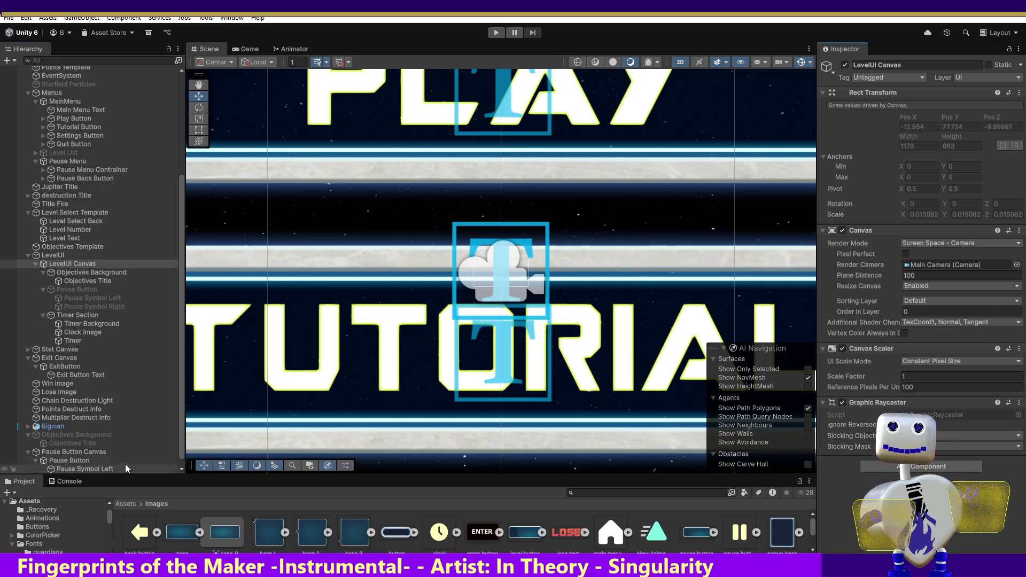
pyautogui.click(96, 451)
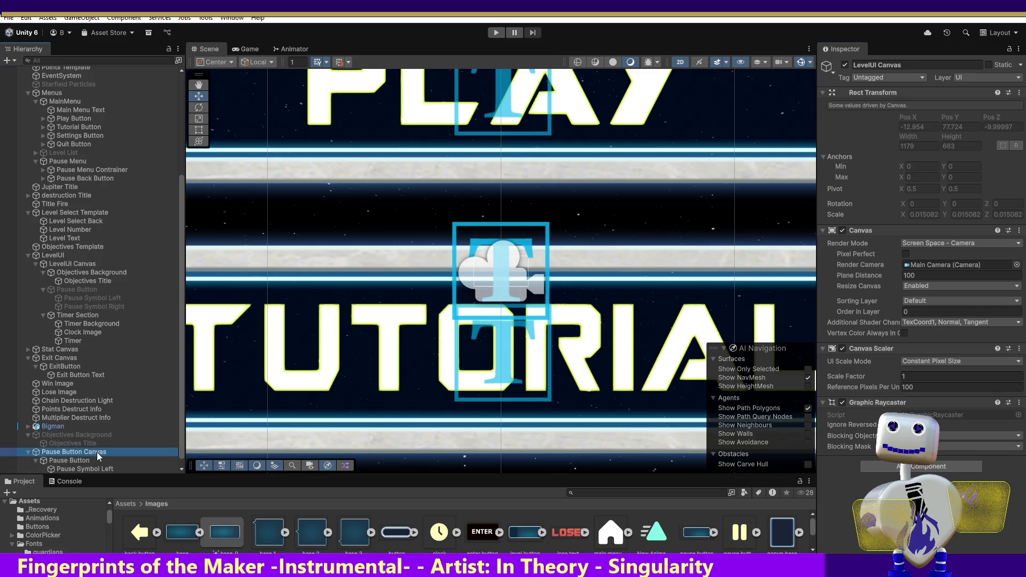
pyautogui.click(1018, 231)
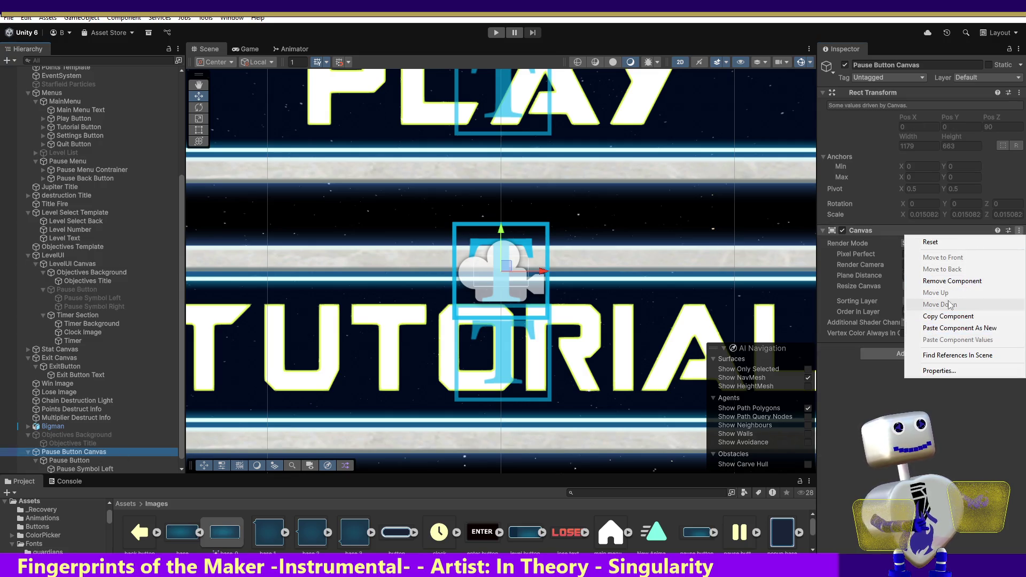
pyautogui.click(942, 328)
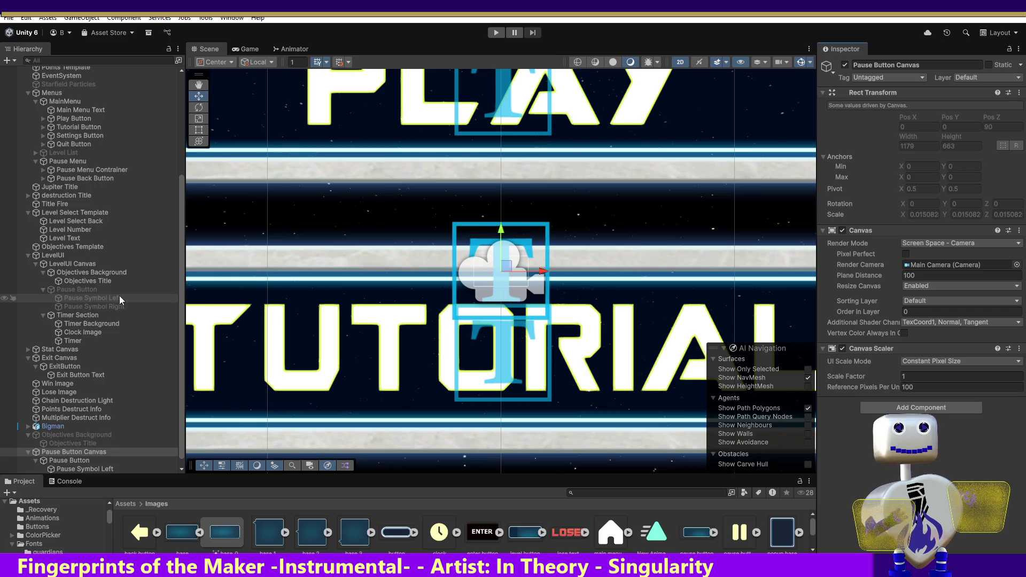
# Add the Graphic Raycaster to Pause Button Canvas as a new component and enter play mode.
pyautogui.click(75, 267)
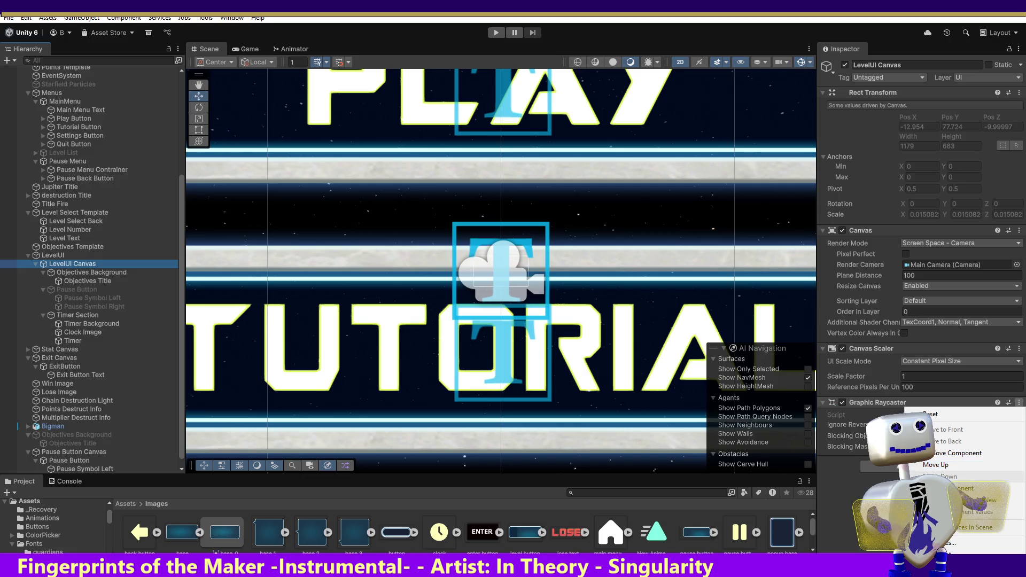
pyautogui.click(1019, 403)
pyautogui.click(91, 454)
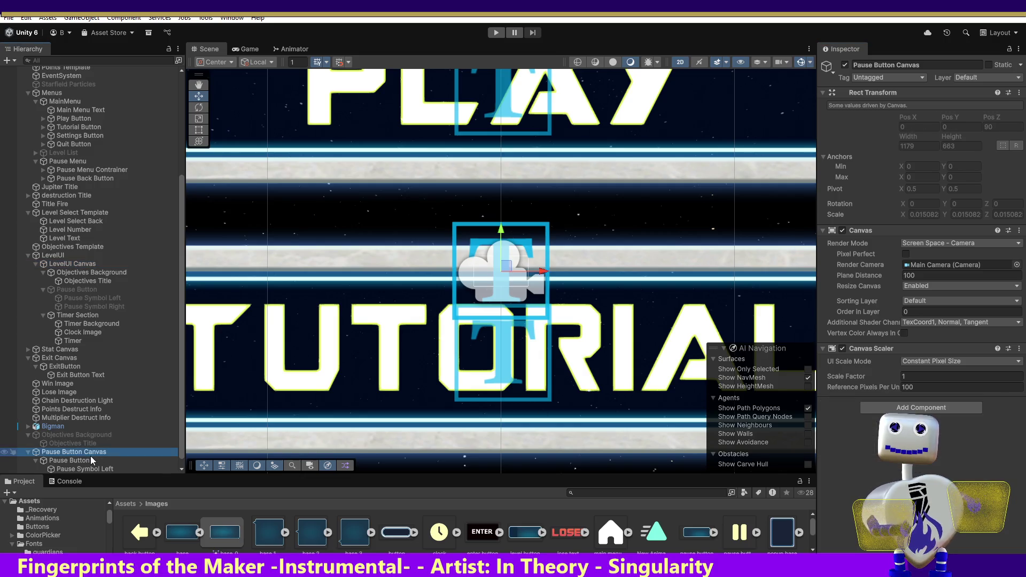
pyautogui.click(1018, 348)
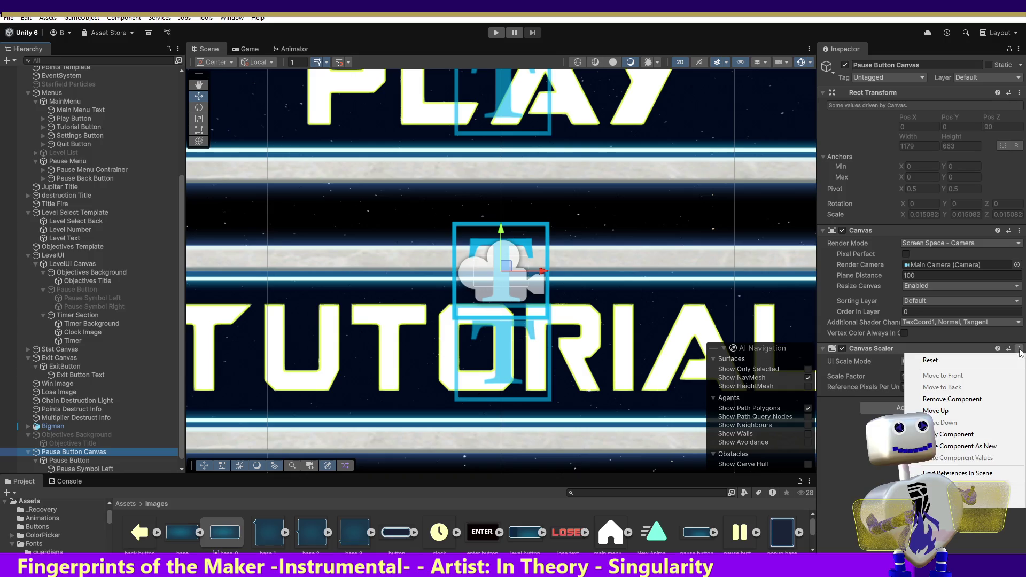
pyautogui.click(967, 446)
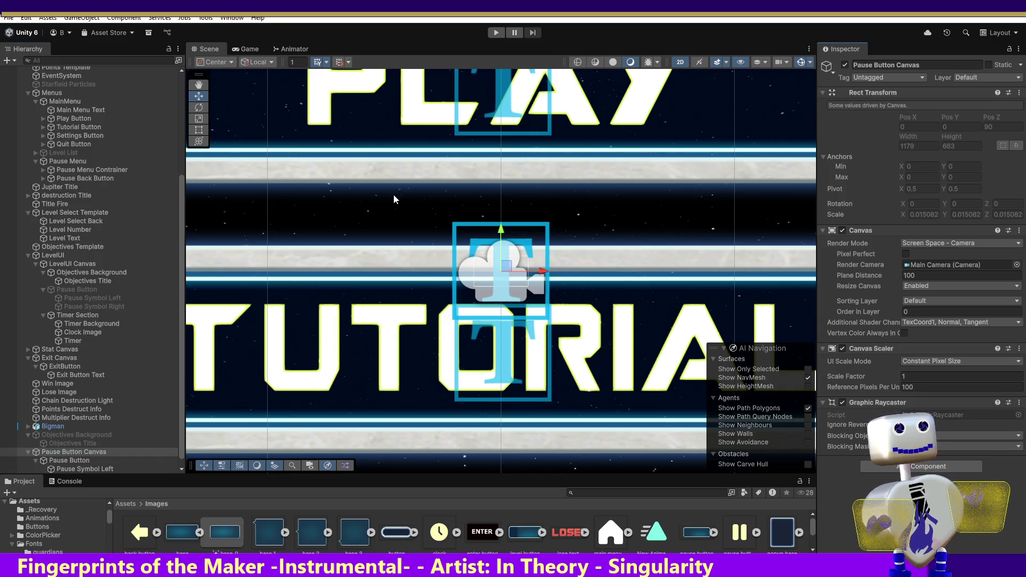
pyautogui.click(497, 32)
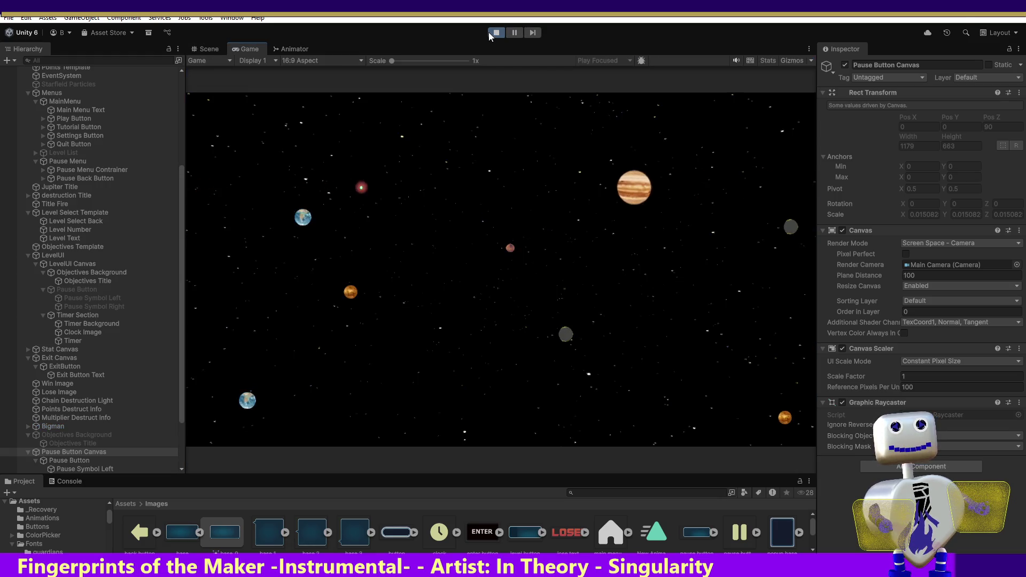
# Exit play mode and bring the Chrome window showing Tinkercad to the front.
pyautogui.click(493, 34)
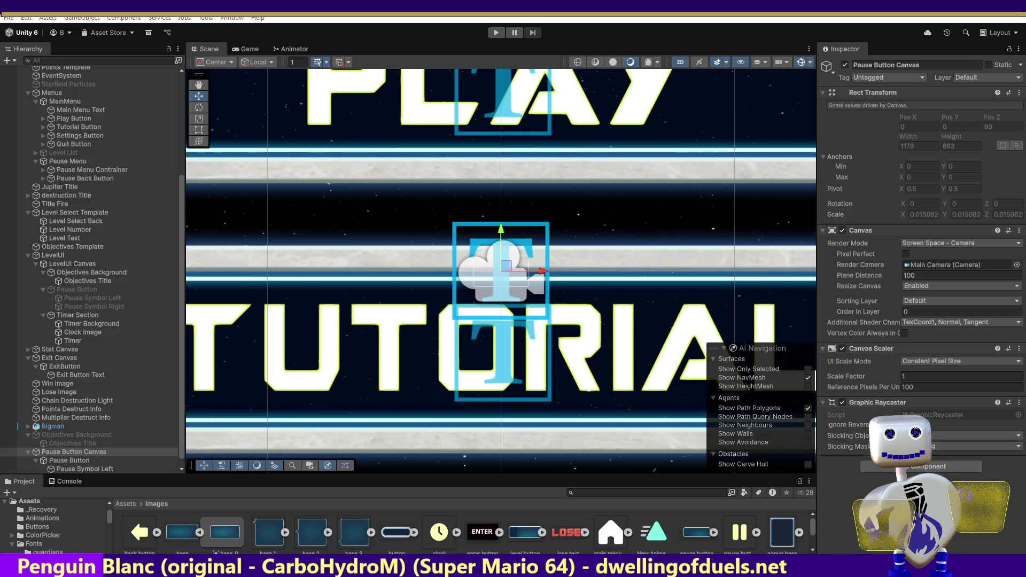
pyautogui.click(364, 567)
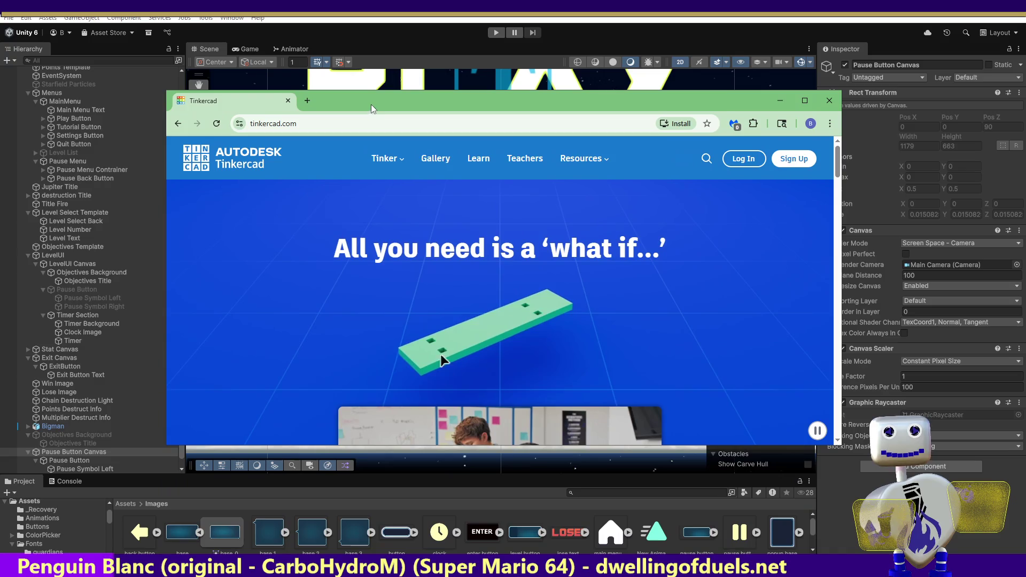
# Maximize the Tinkercad browser window, clear its address bar, and switch back to Unity.
pyautogui.click(804, 100)
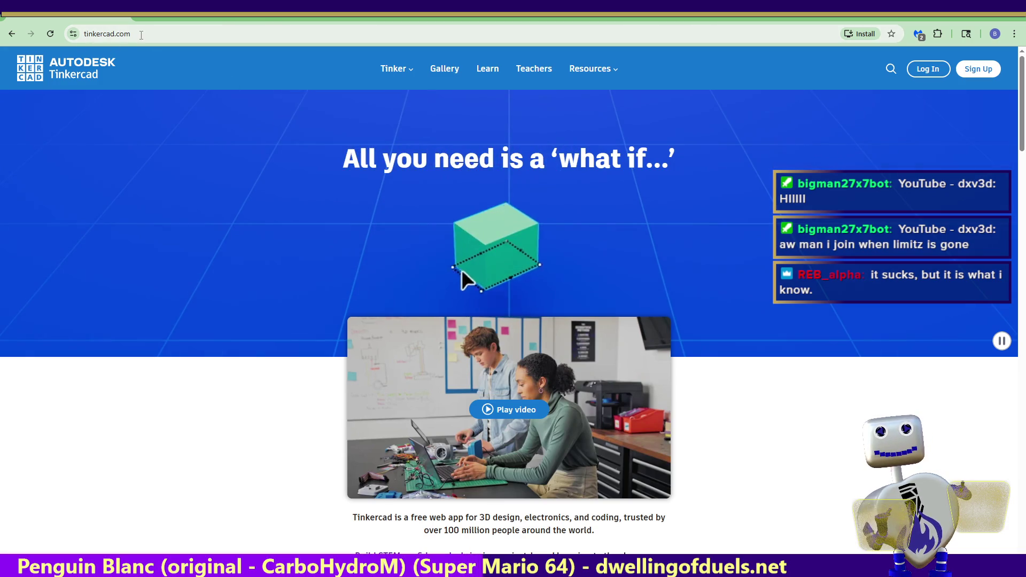
pyautogui.click(102, 33)
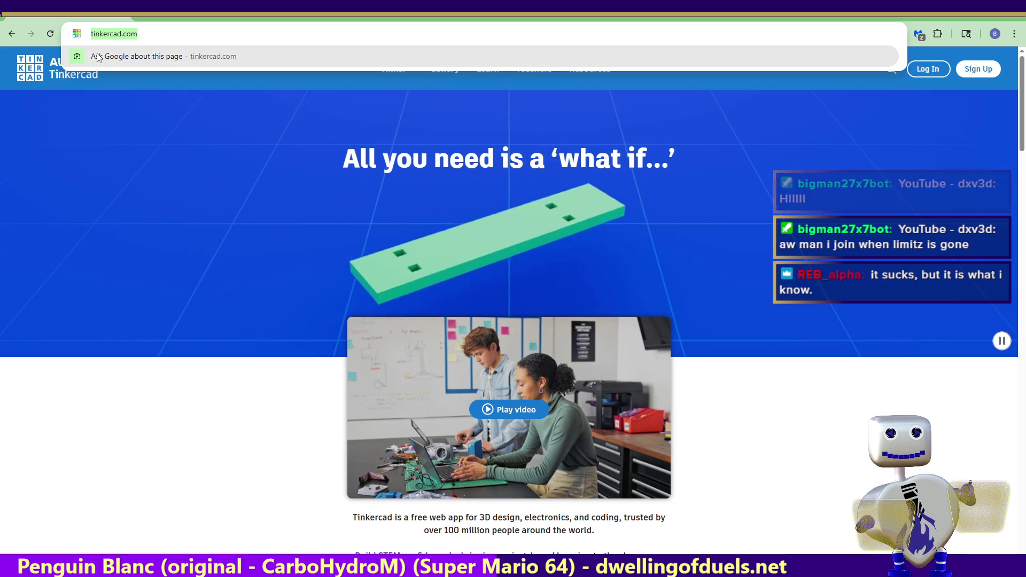
pyautogui.press('Right')
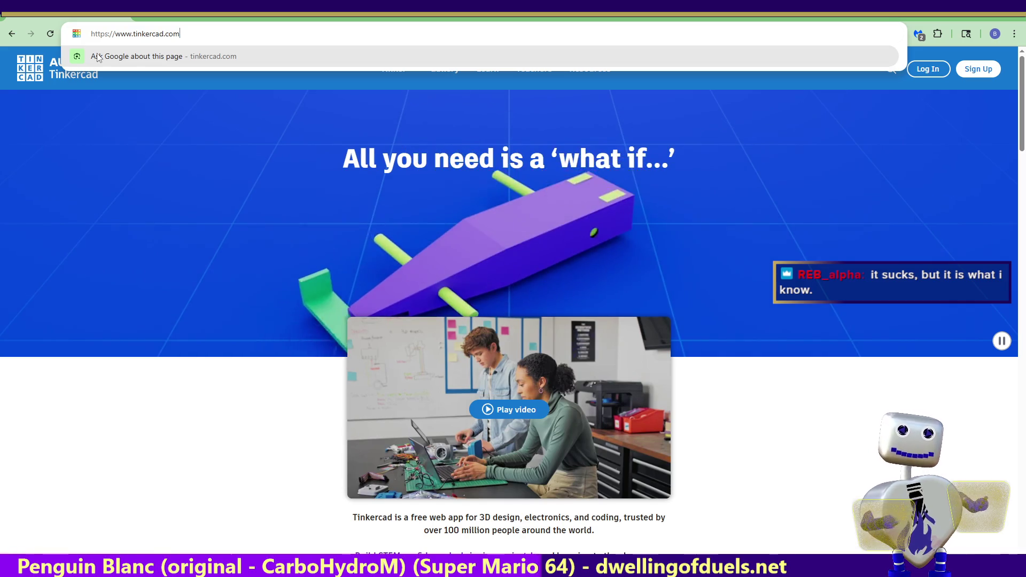
pyautogui.press('BackSpace')
pyautogui.press('BackSpace')
pyautogui.press('BackSpace')
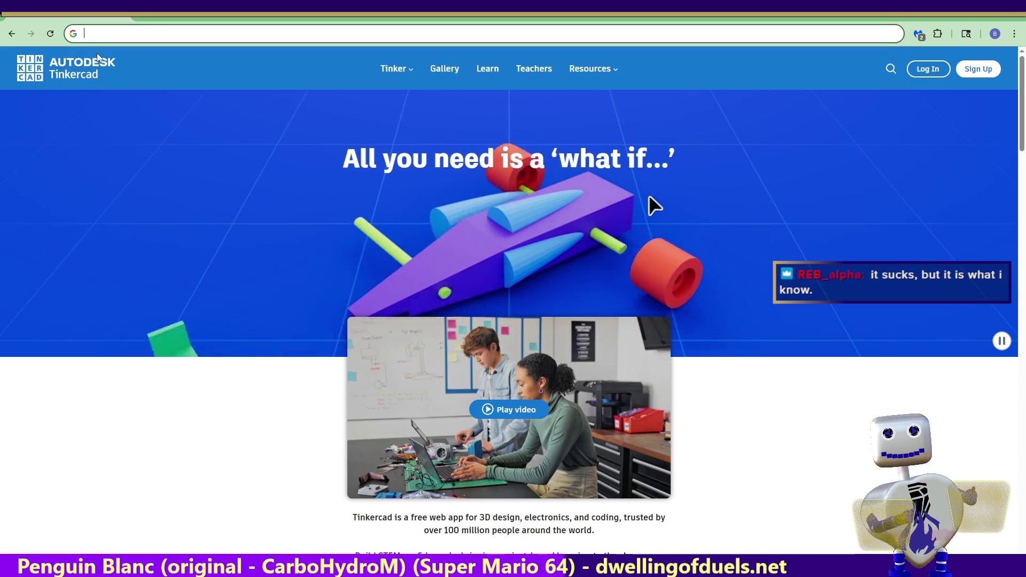
pyautogui.hotkey('alt', 'Tab')
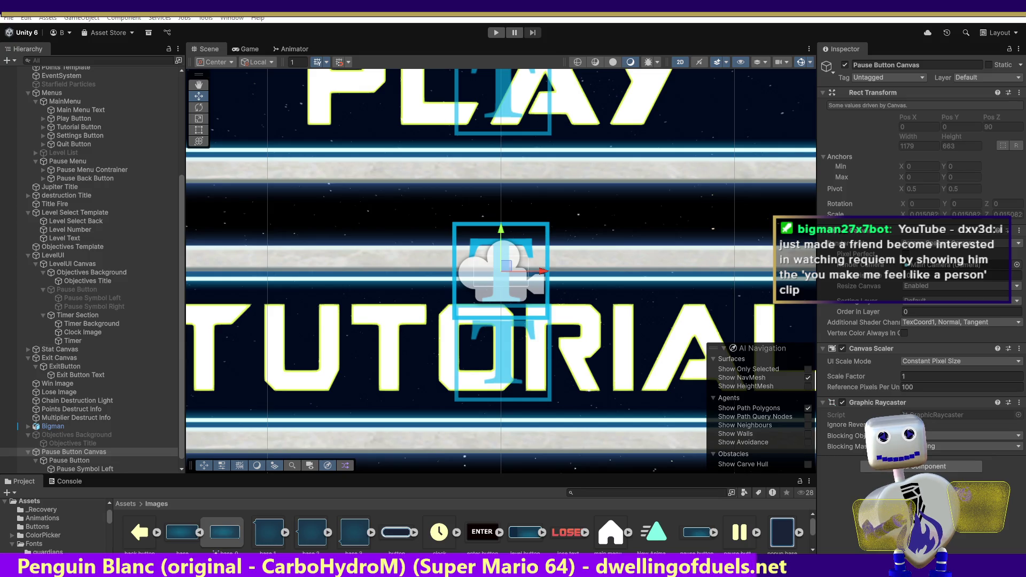
# Switch from Unity to the Google results for 'issues with tickercad to blender'.
pyautogui.hotkey('alt', 'Tab')
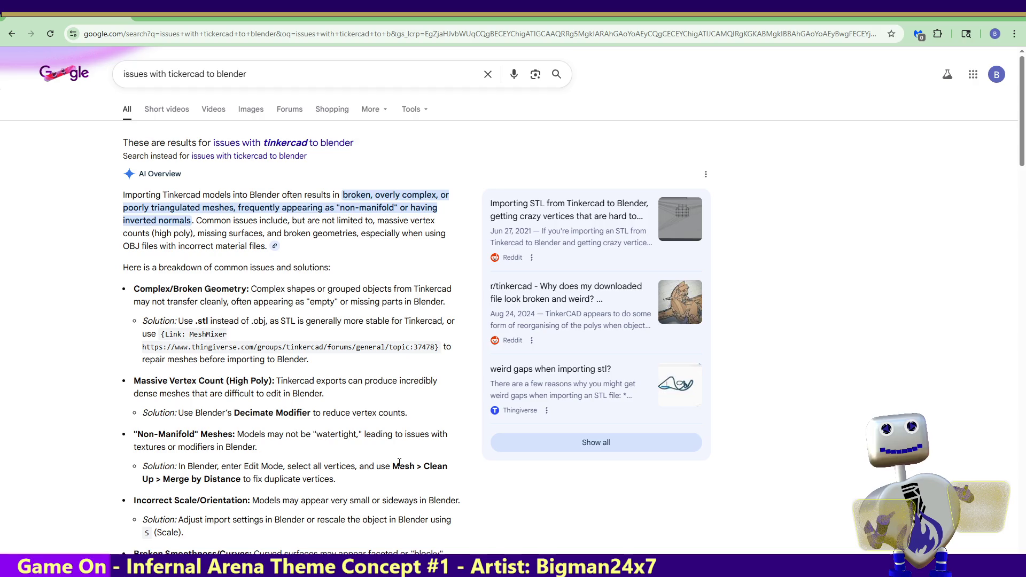
# Highlight and then deselect the Merge by Distance tip, and minimize Chrome to return to Unity.
pyautogui.moveTo(393, 465); pyautogui.dragTo(446, 480)
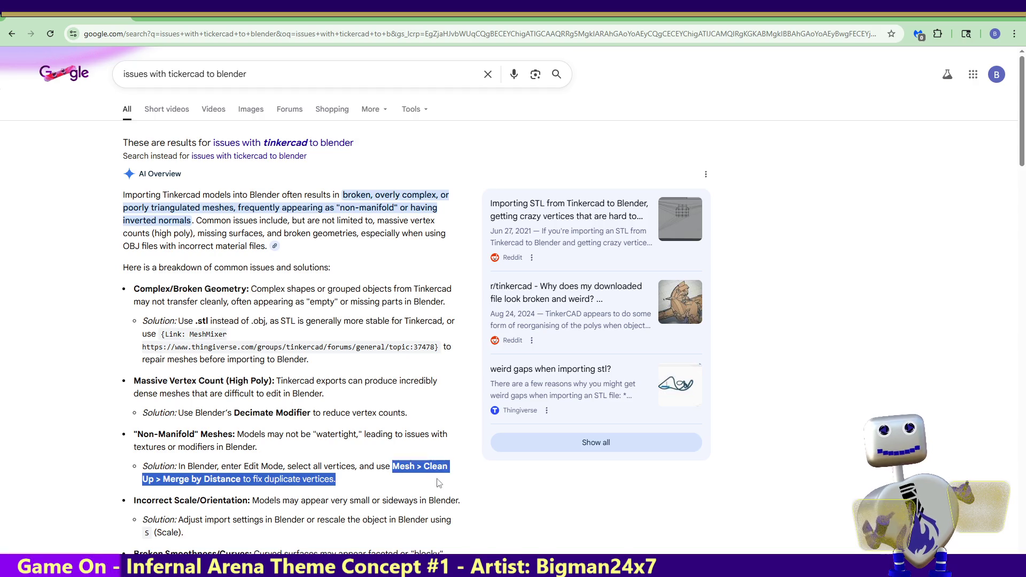
pyautogui.click(332, 457)
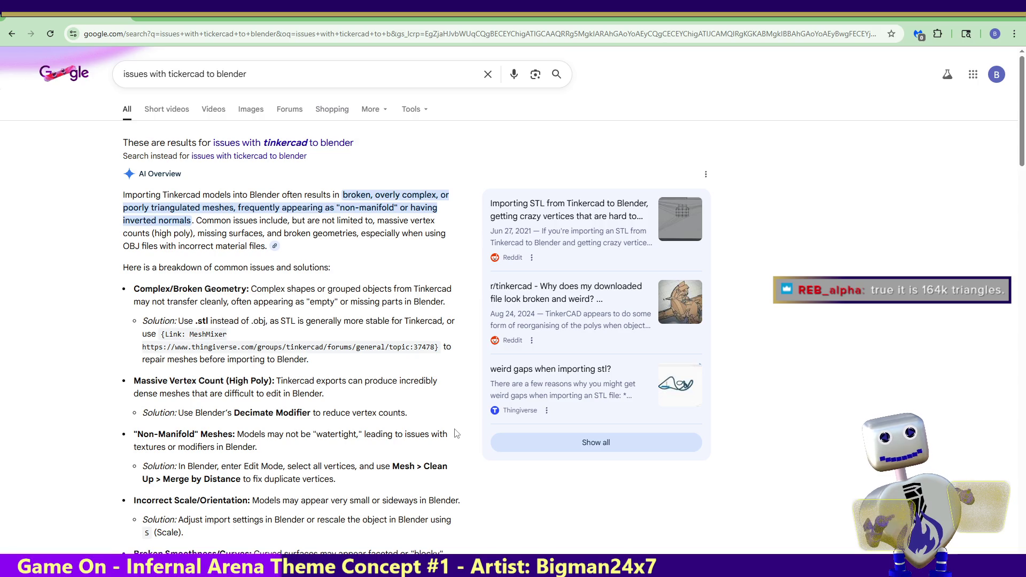
pyautogui.click(289, 569)
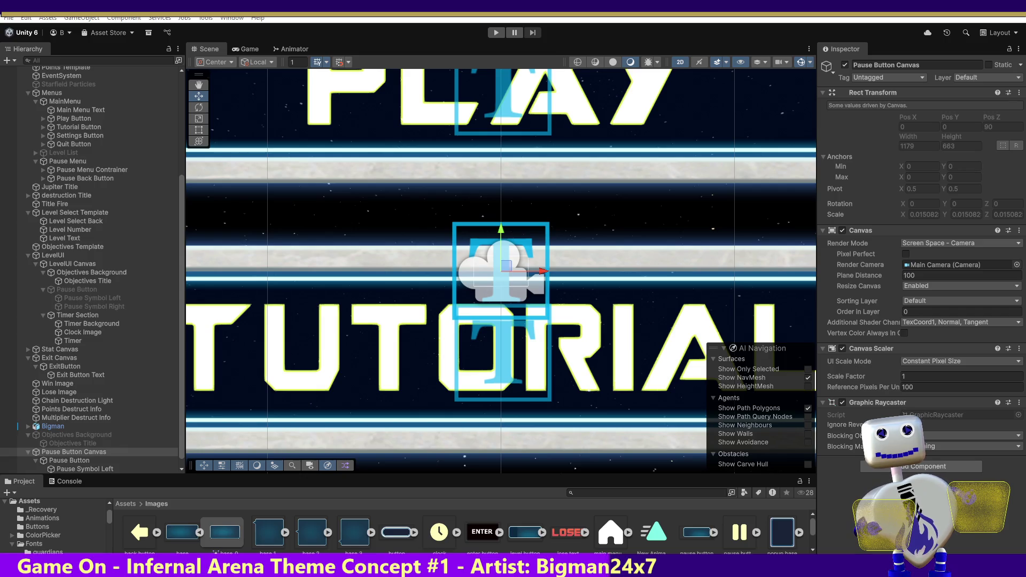
# Bring the 'blender optimize mesh retopify' results back over Unity and nudge the window slightly up.
pyautogui.hotkey('alt', 'Tab')
pyautogui.moveTo(491, 38); pyautogui.dragTo(492, 17)
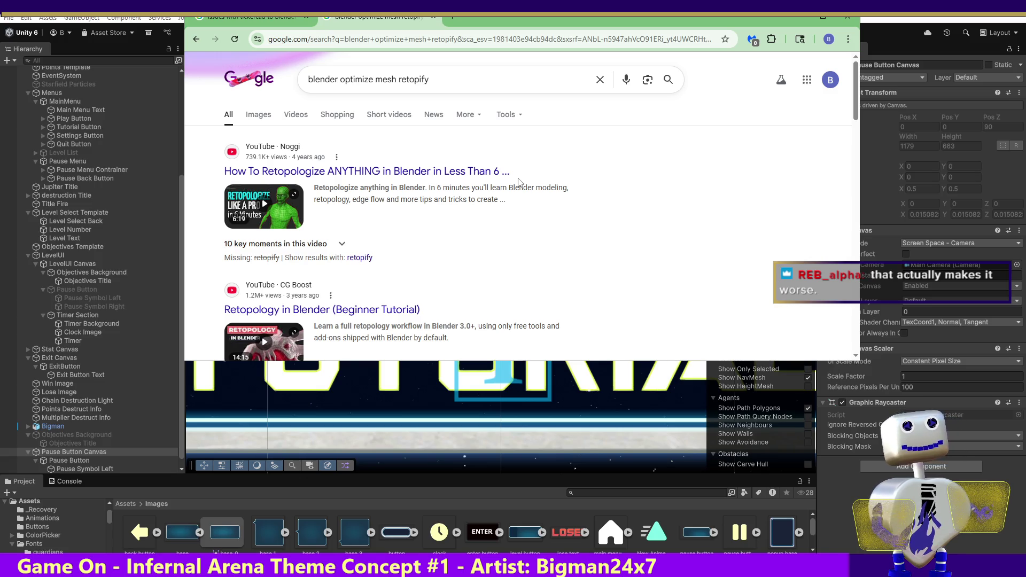
# Drag the Chrome window off-screen to reveal Unity's Scene view and Inspector.
pyautogui.moveTo(607, 17)
pyautogui.mouseDown()
pyautogui.moveTo(624, 79)
pyautogui.moveTo(642, 576)
pyautogui.mouseUp()
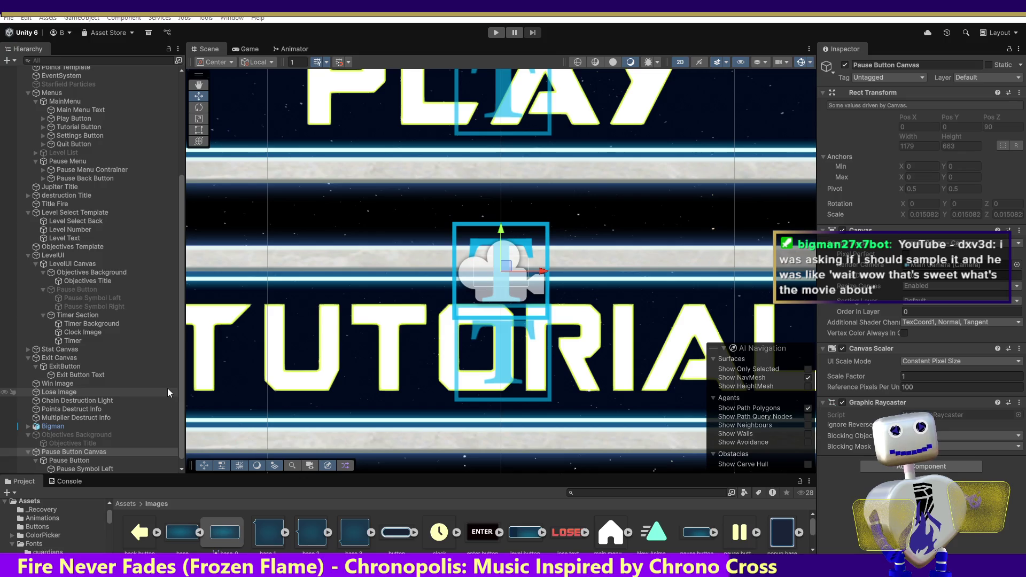
# Frame Pause Button Canvas in the scene and inspect its parent Pause Button Section at Position Z 90.
pyautogui.doubleClick(76, 452)
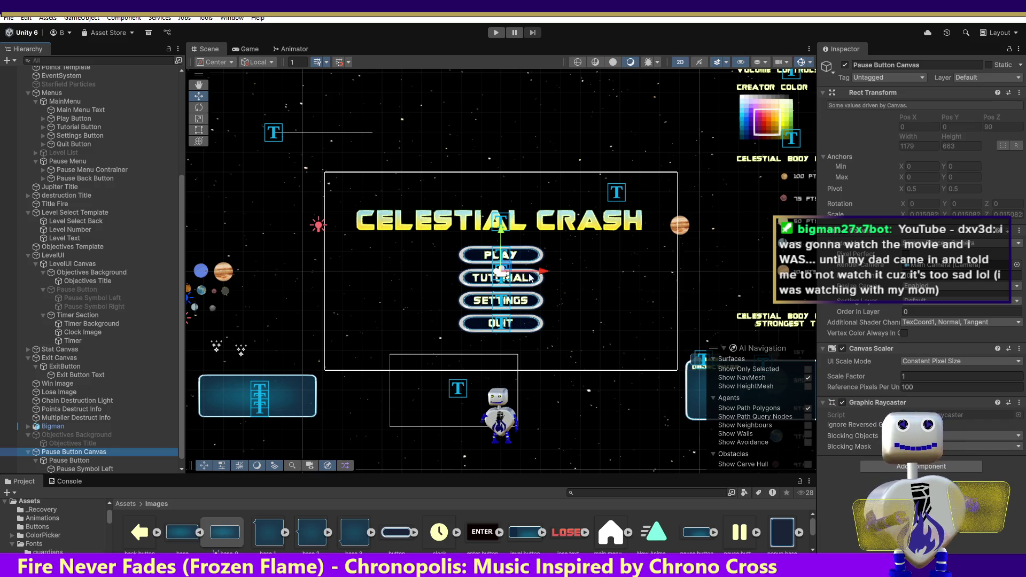
pyautogui.click(513, 266)
pyautogui.click(105, 450)
pyautogui.write('Pause Button Section')
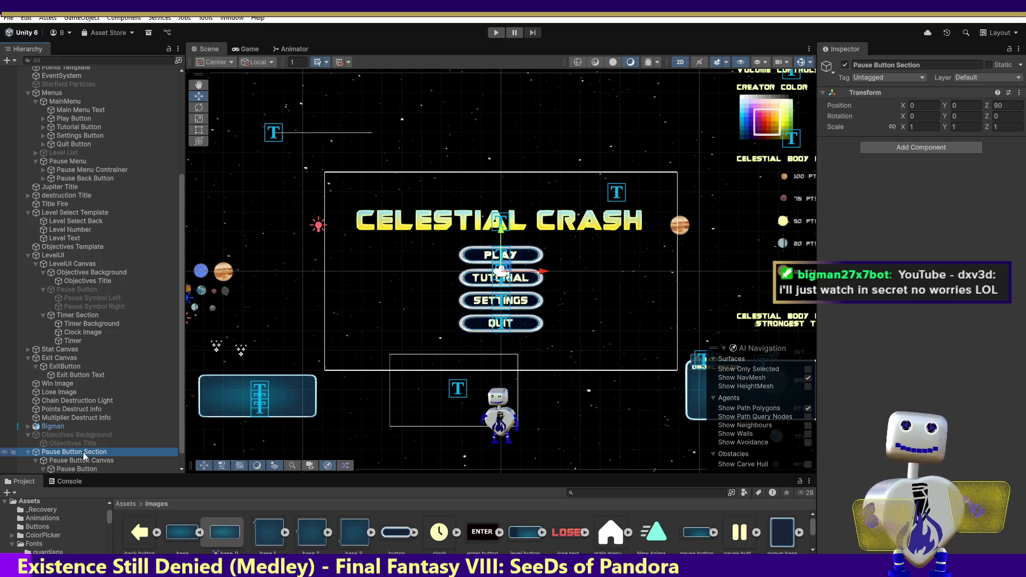
# Set Pause Button Section's Position Z to 0 and activate the Pause Button under LevelUI Canvas.
pyautogui.click(1005, 106)
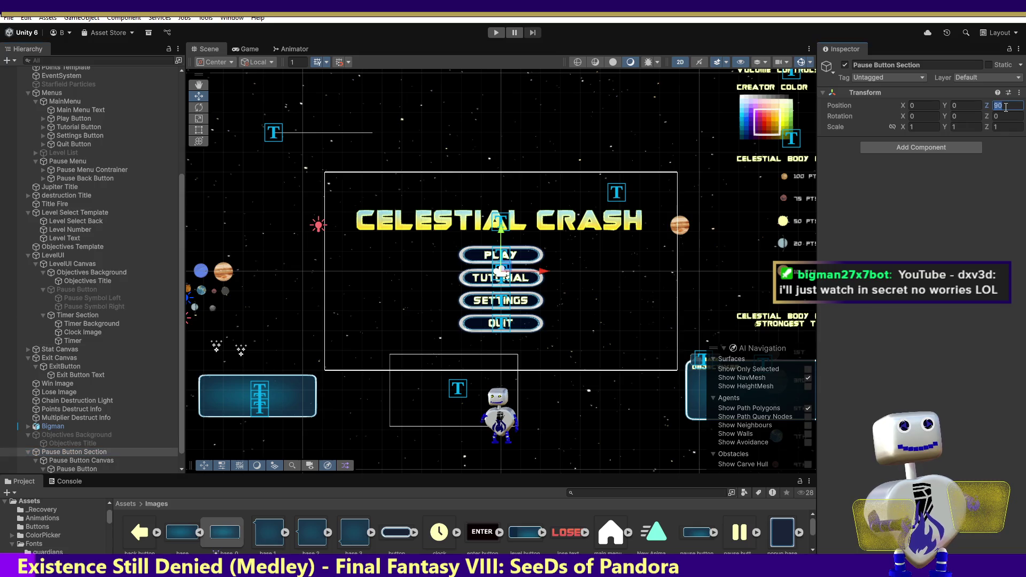
pyautogui.write('0')
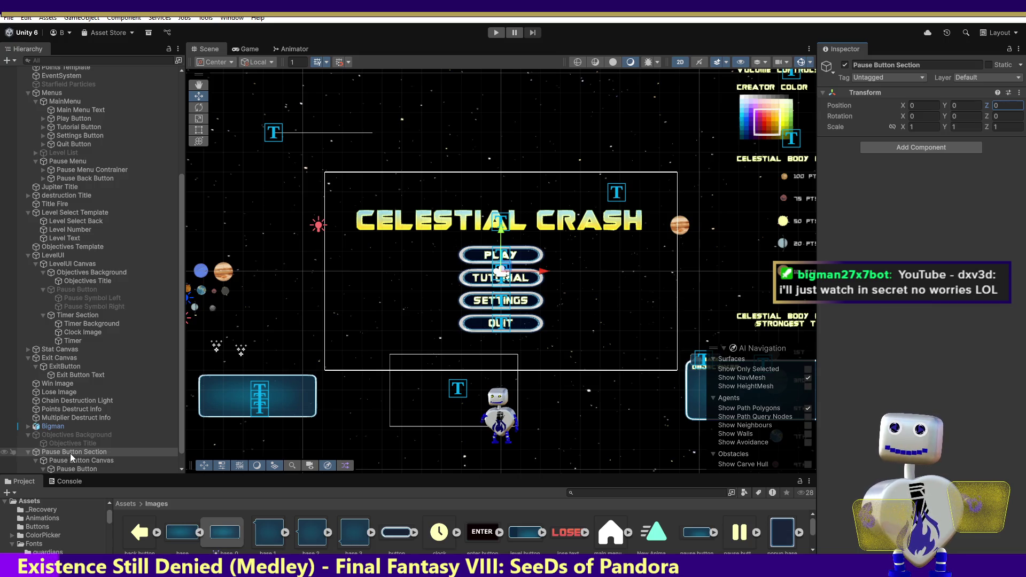
pyautogui.click(64, 289)
pyautogui.click(844, 65)
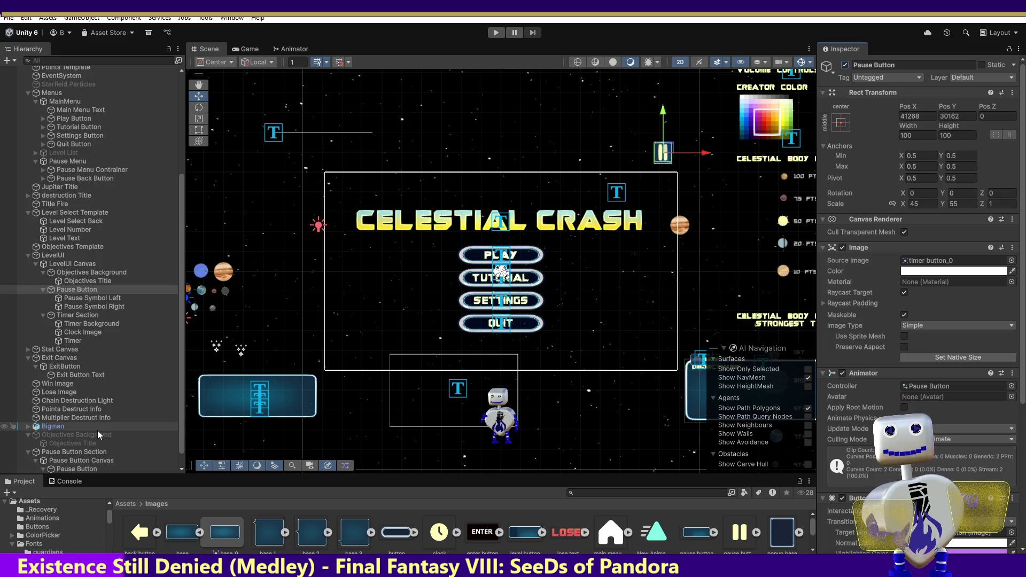
# Move Pause Button Section to position 0.7, 0.49, undoing a trial X of 3, then select LevelUI.
pyautogui.click(78, 451)
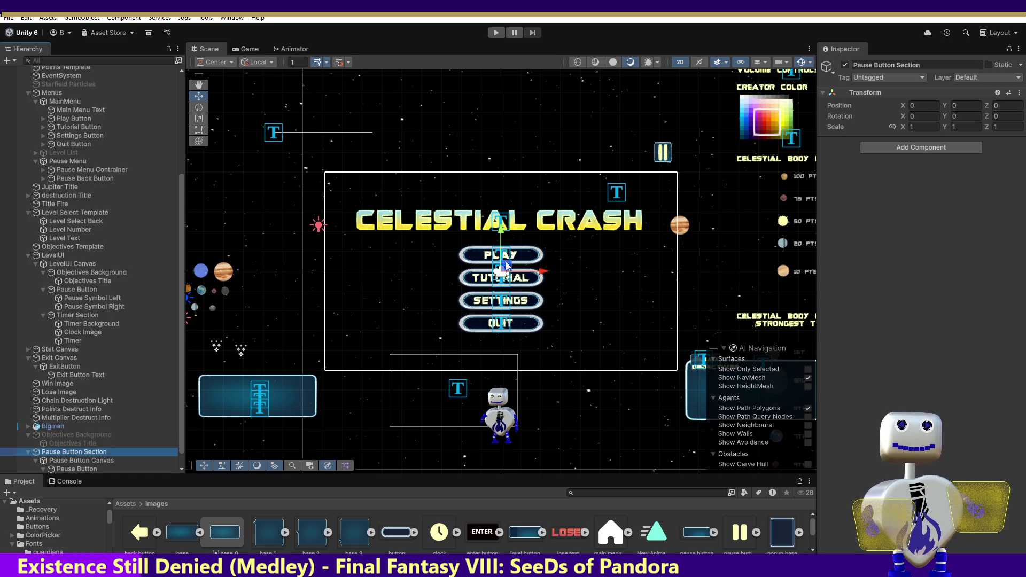
pyautogui.moveTo(506, 262); pyautogui.dragTo(512, 259)
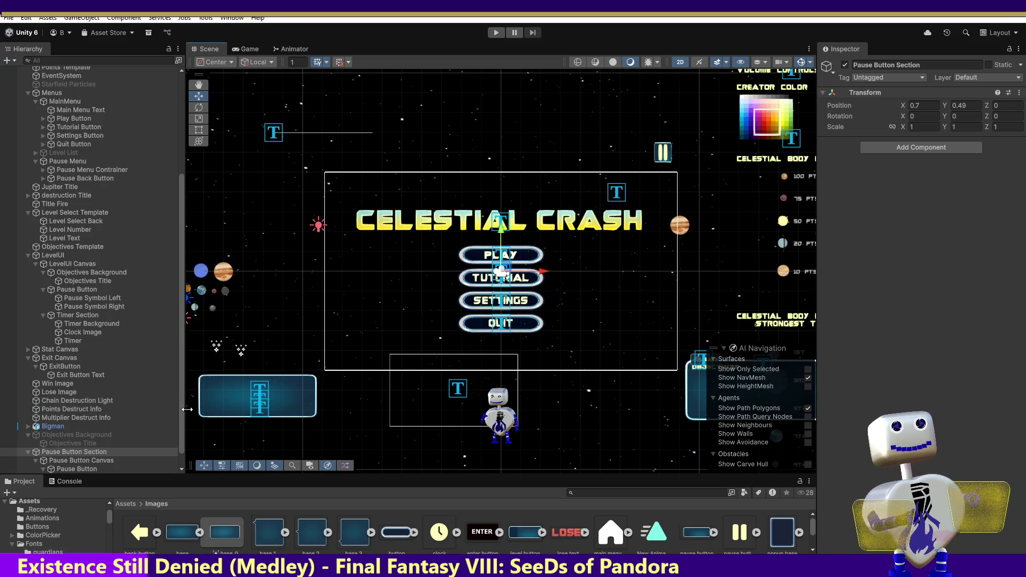
pyautogui.click(926, 105)
pyautogui.write('3')
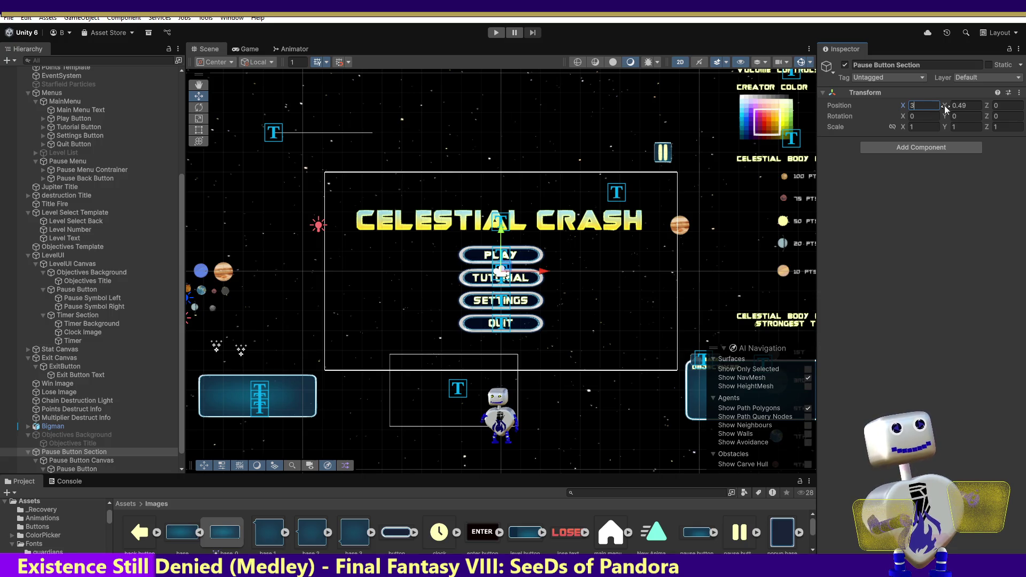
pyautogui.press('Tab')
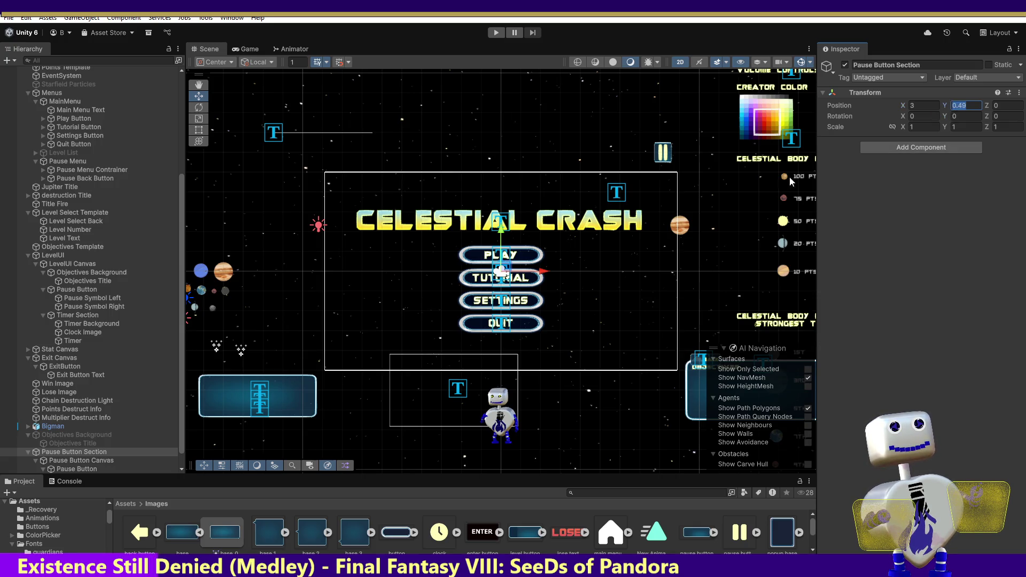
pyautogui.hotkey('ctrl', 'z')
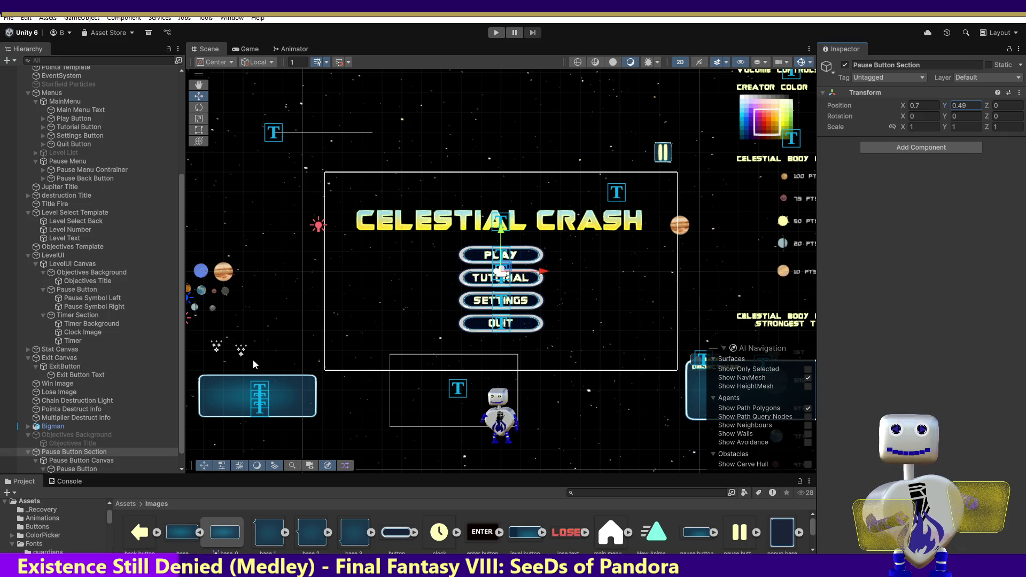
pyautogui.click(83, 256)
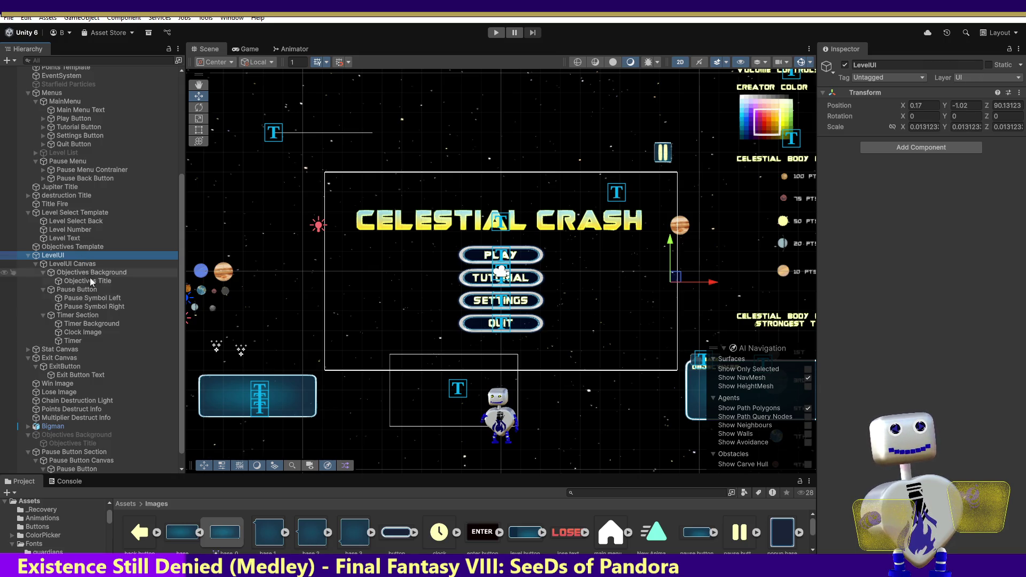
pyautogui.click(70, 452)
pyautogui.click(929, 128)
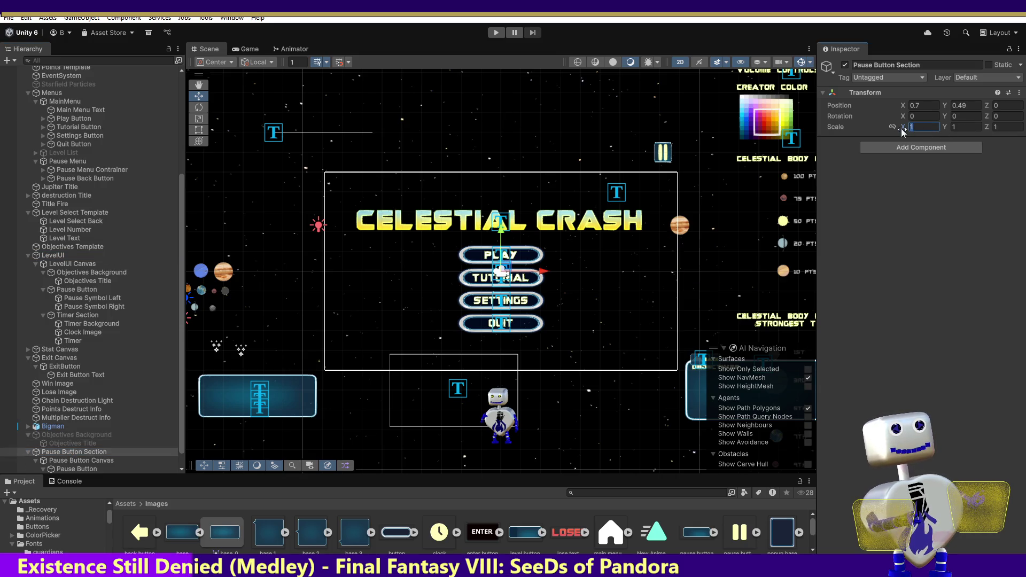
pyautogui.write('10')
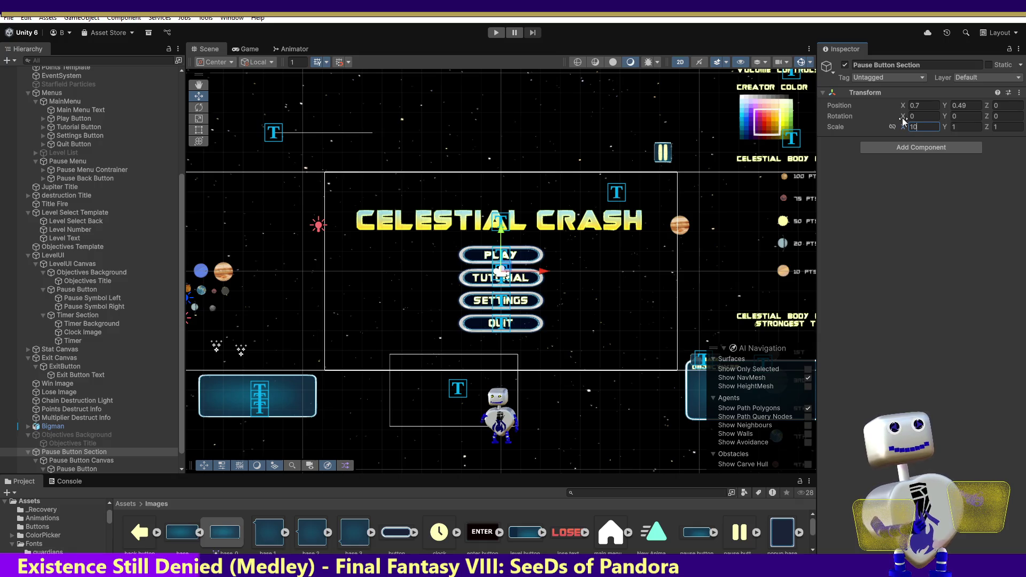
pyautogui.press('BackSpace')
pyautogui.press('BackSpace')
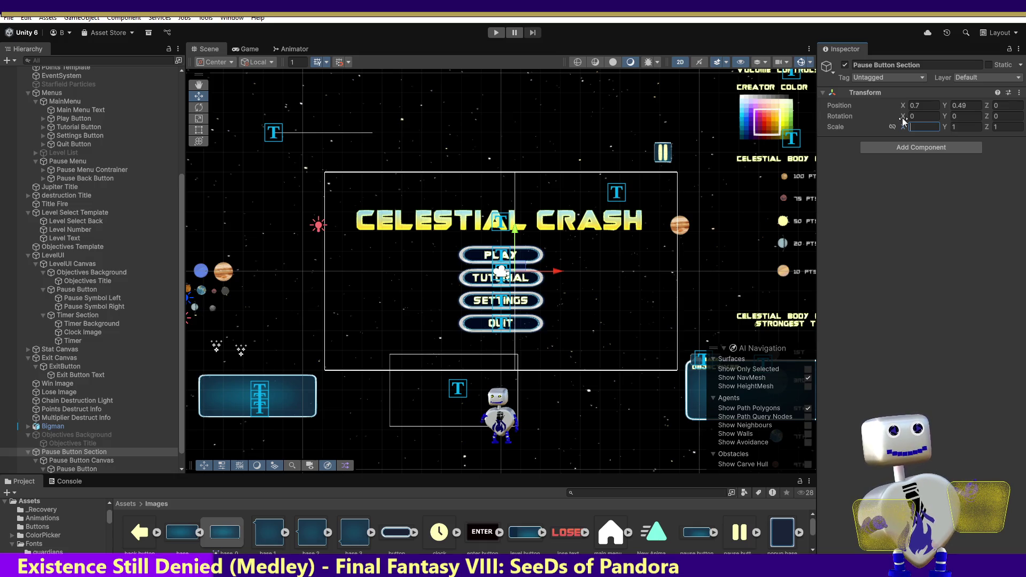
pyautogui.write('5')
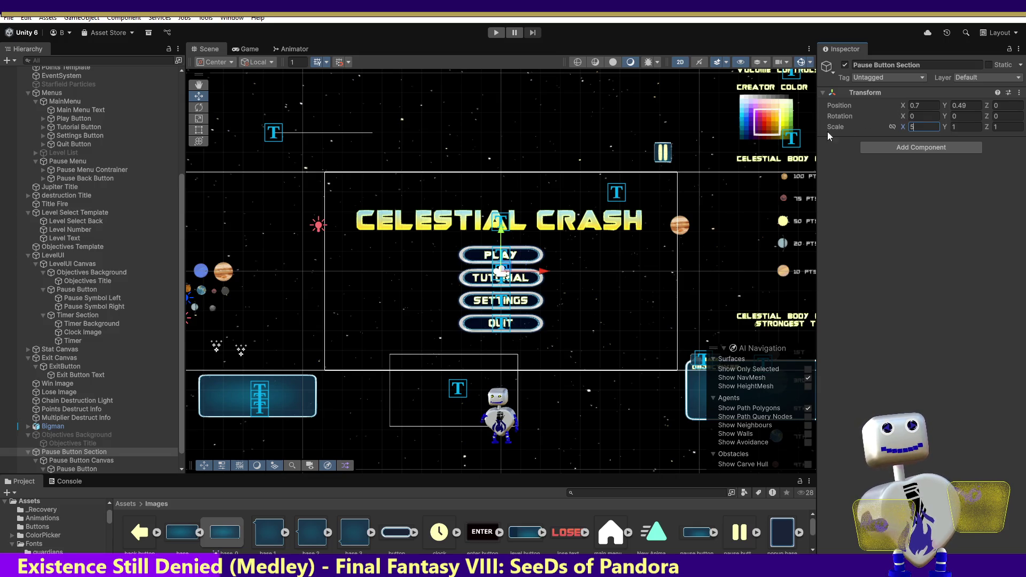
pyautogui.click(509, 269)
pyautogui.moveTo(509, 270); pyautogui.dragTo(664, 198)
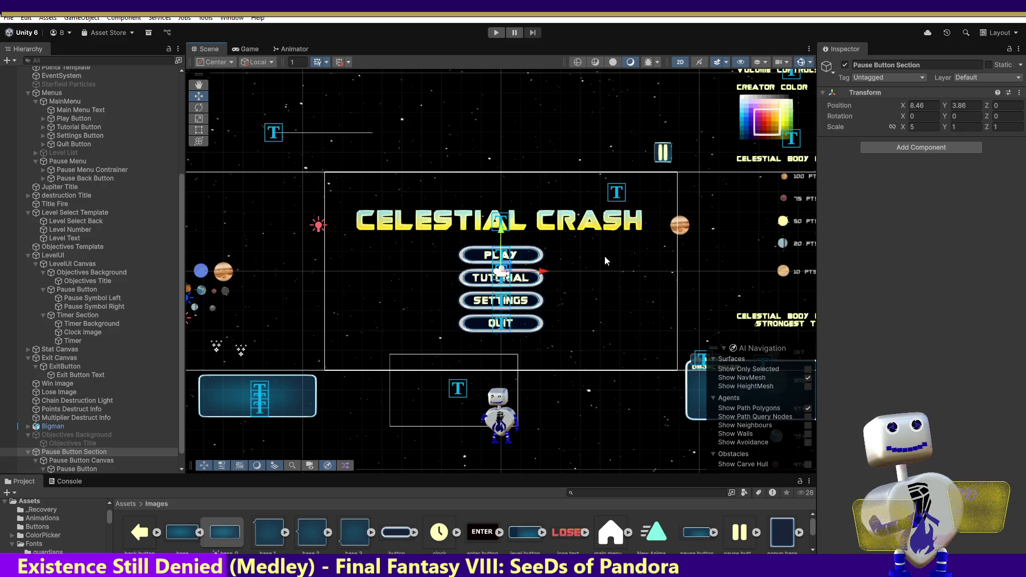
pyautogui.hotkey('ctrl', 'z')
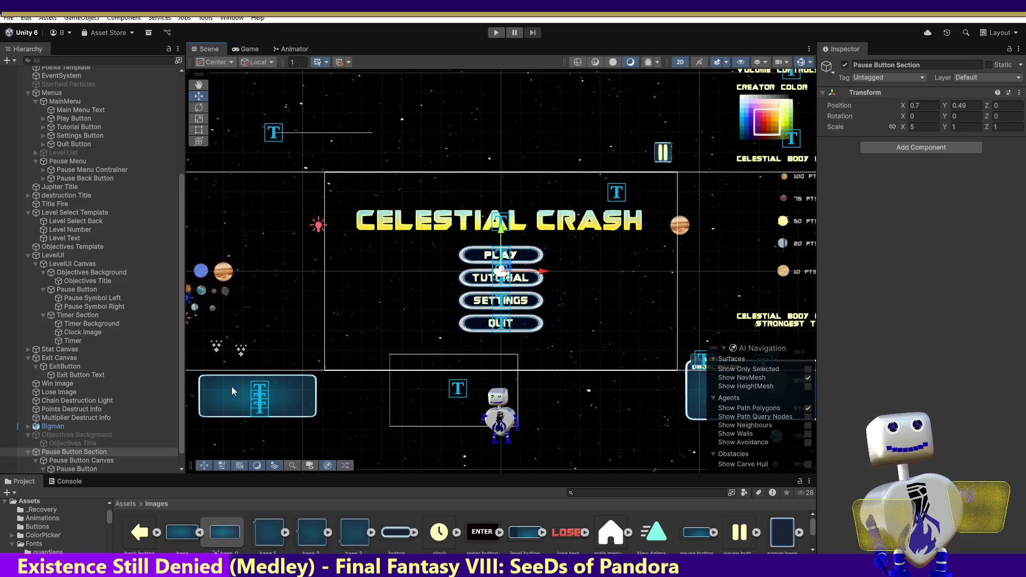
pyautogui.click(90, 469)
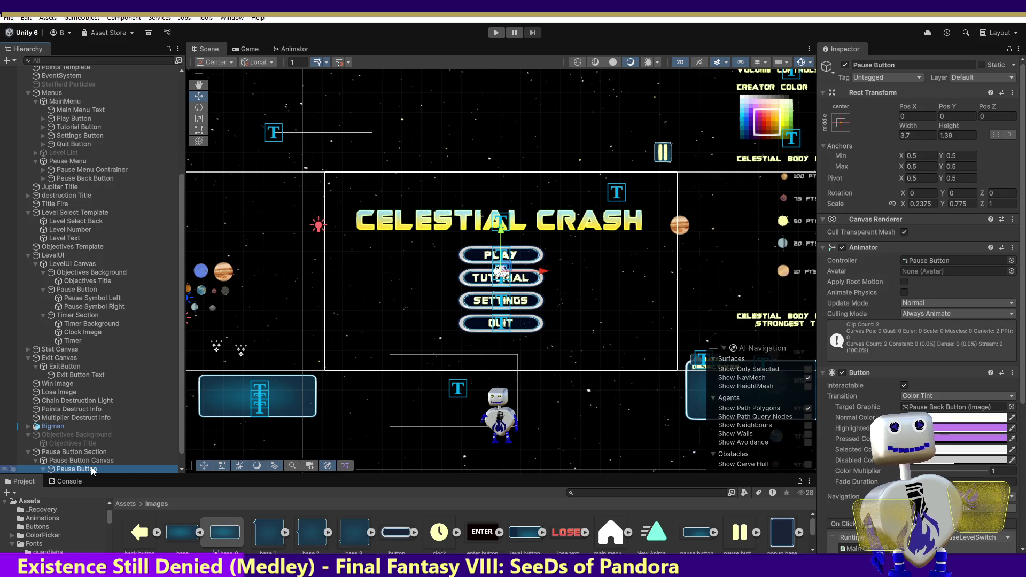
pyautogui.click(90, 452)
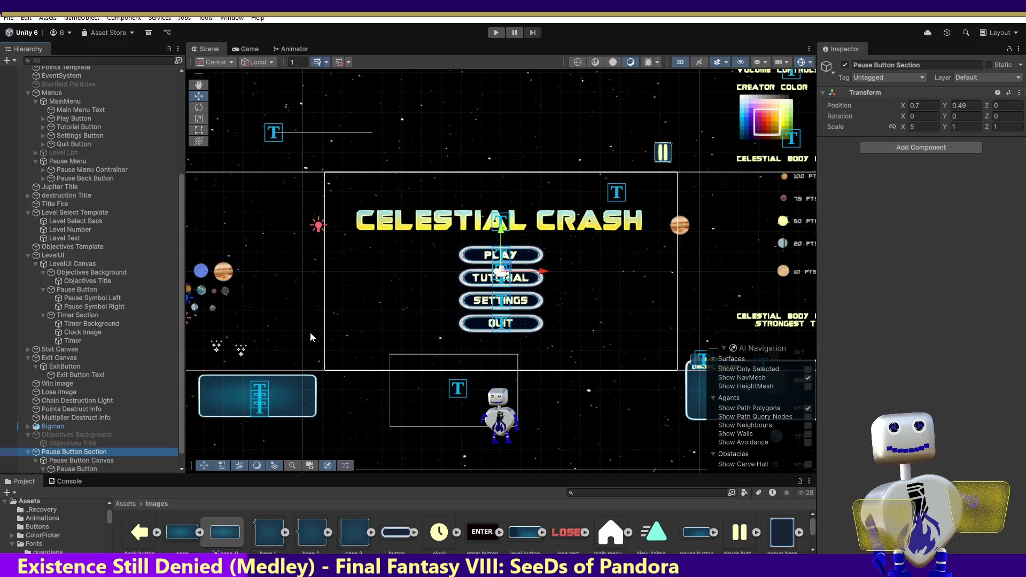
pyautogui.hotkey('ctrl', 'z')
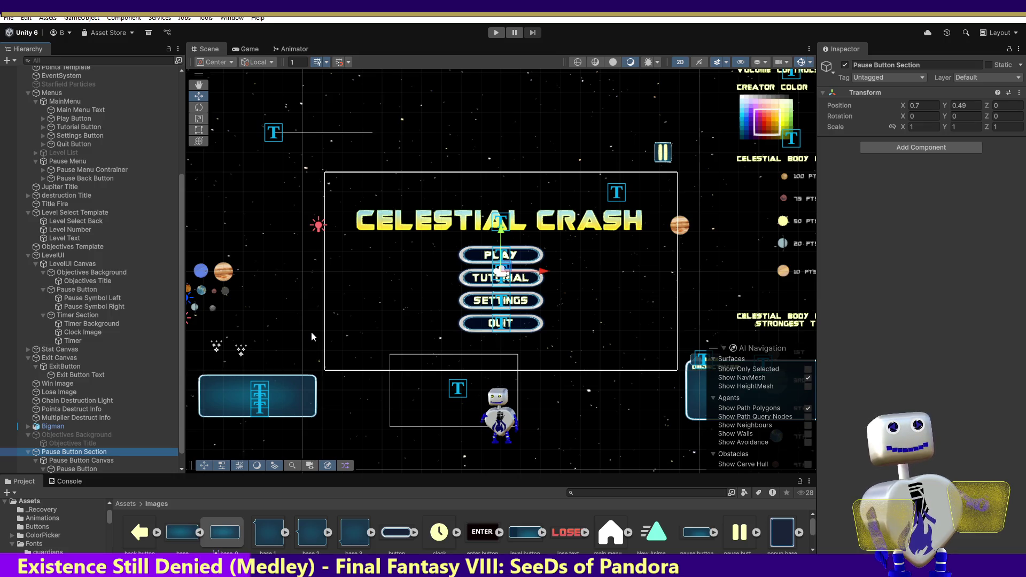
pyautogui.click(95, 468)
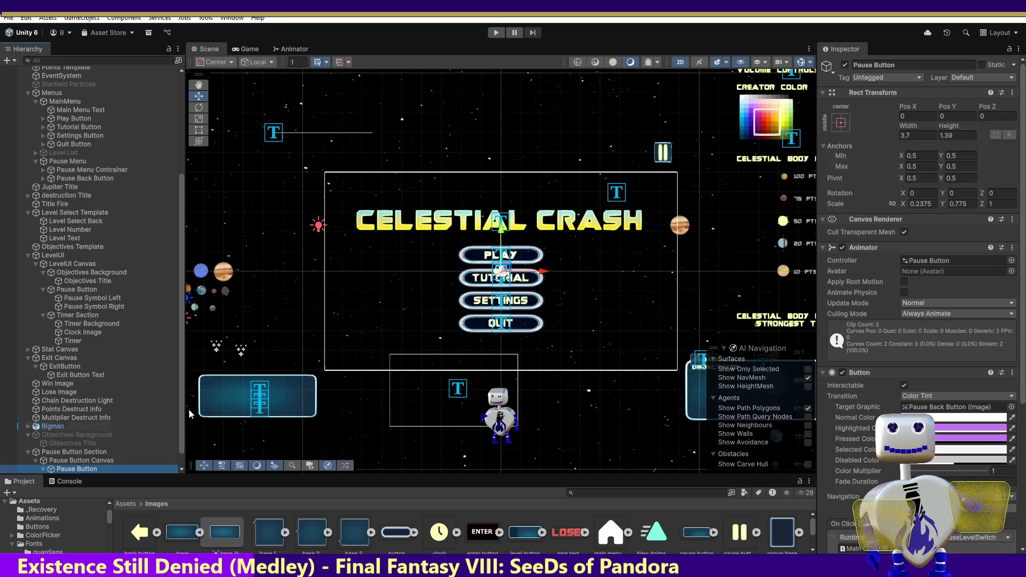
# Try moving the Pause Button top-right, undo it, and view the Pause Button Canvas settings.
pyautogui.moveTo(511, 275)
pyautogui.mouseDown()
pyautogui.moveTo(579, 234)
pyautogui.moveTo(672, 151)
pyautogui.mouseUp()
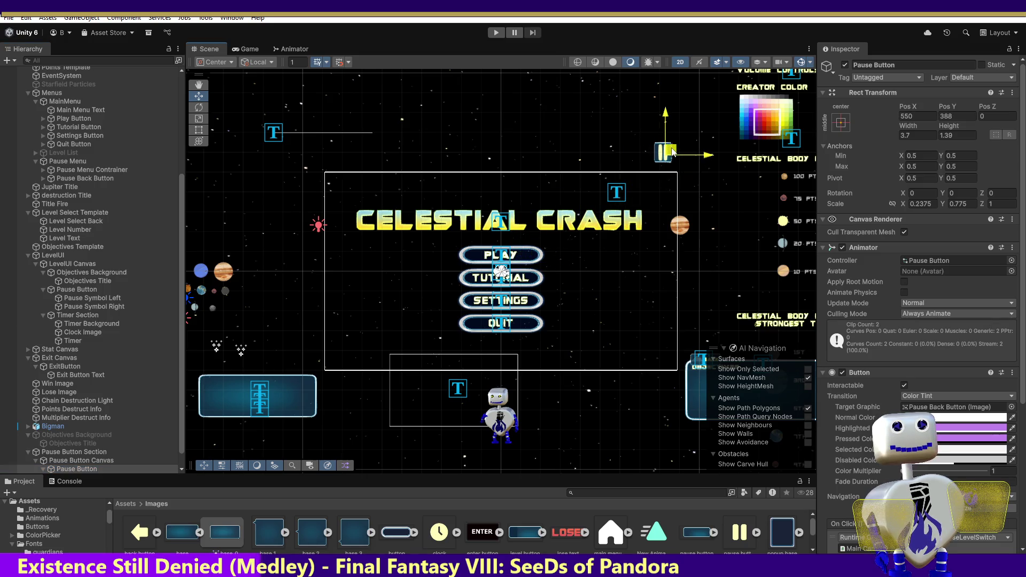
pyautogui.hotkey('ctrl', 'z')
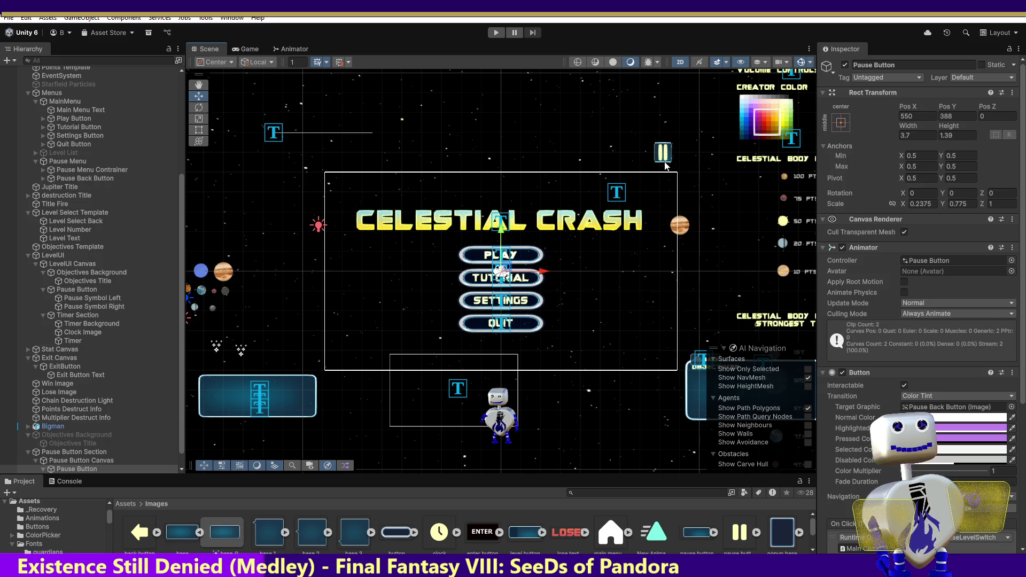
pyautogui.click(64, 460)
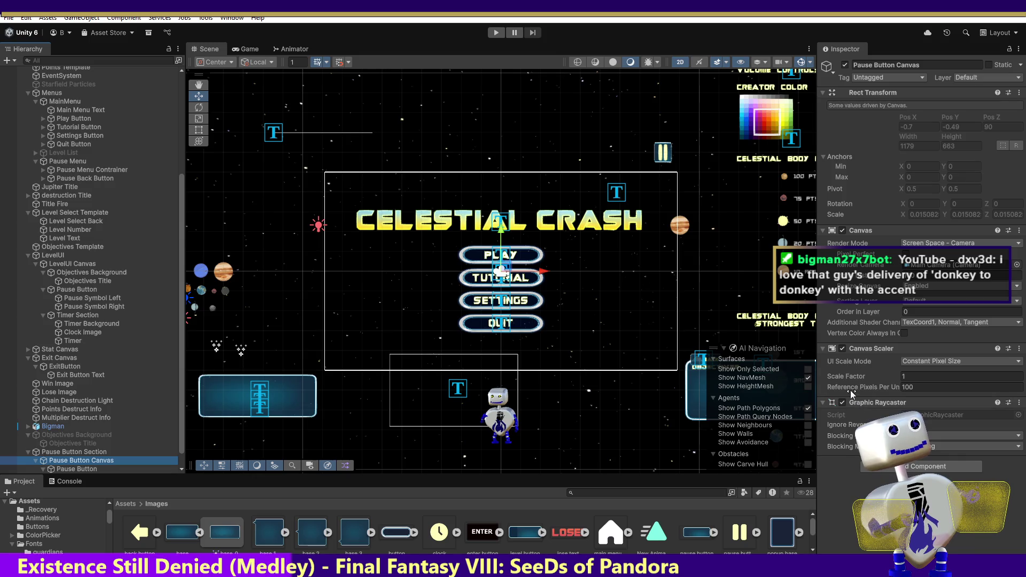
# Select Pause Button Section, then its child Pause Button, showing the 3.7 by 1.39 size and 0.2375 by 0.775 scale.
pyautogui.moveTo(848, 388)
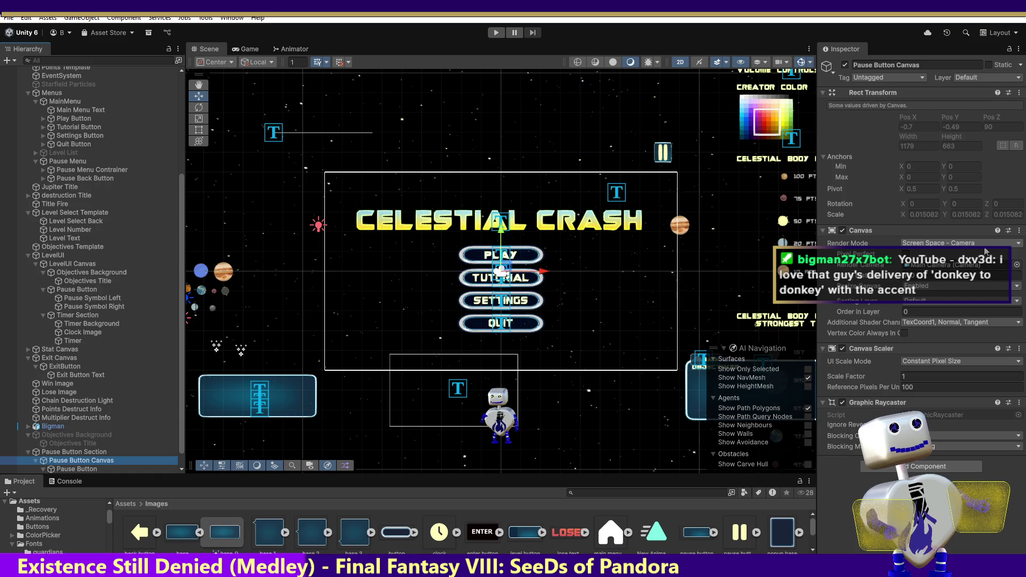
pyautogui.click(91, 452)
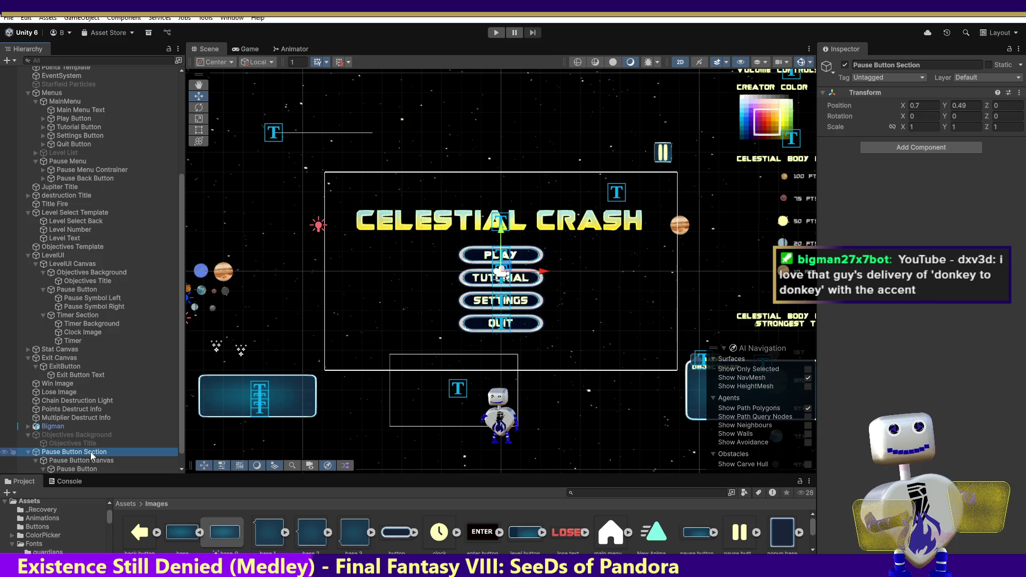
pyautogui.click(84, 461)
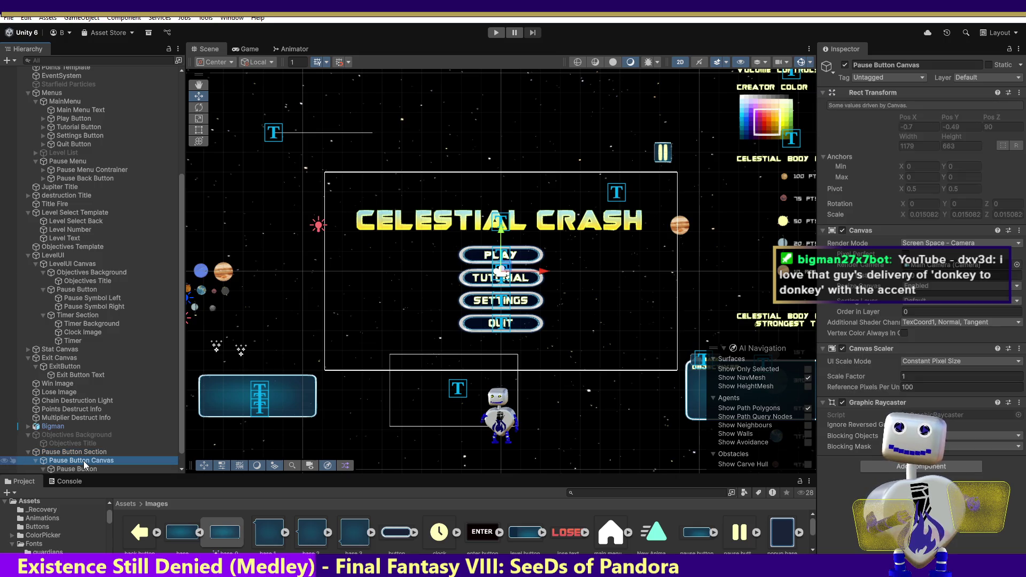
pyautogui.click(82, 468)
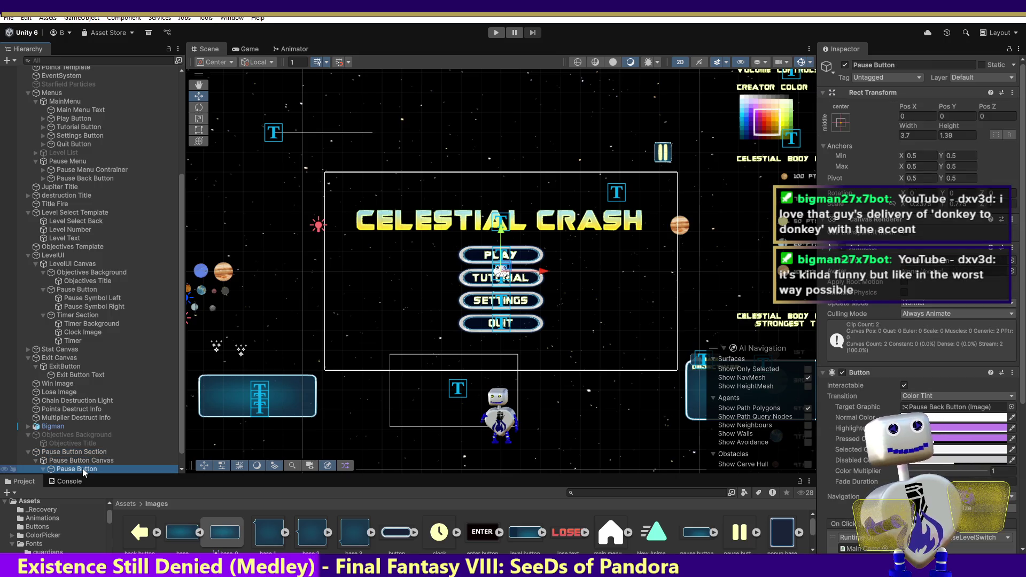
# Put Pause Button Section and all its children on the UI layer, then drag it up beside LevelUI.
pyautogui.doubleClick(82, 469)
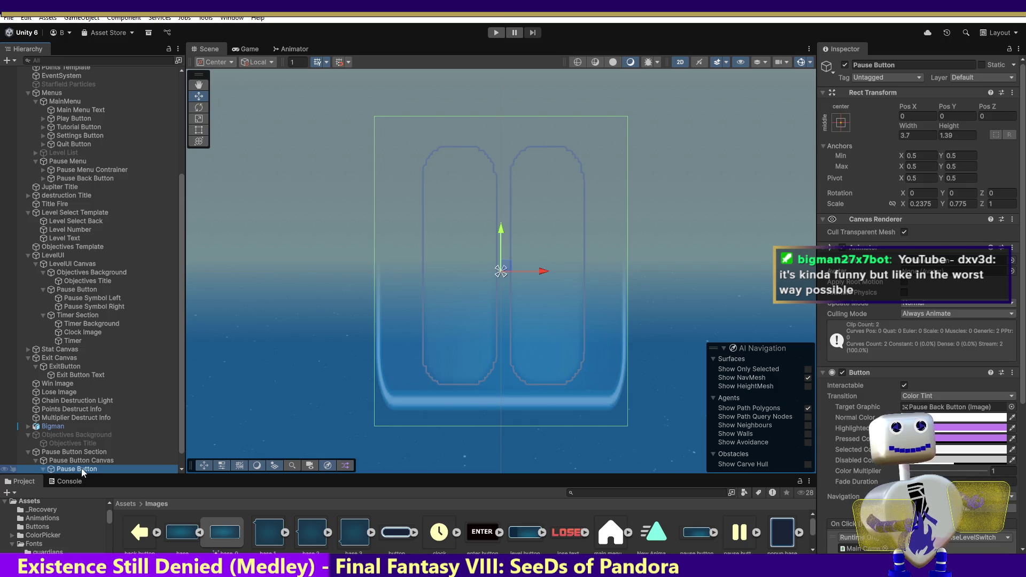
pyautogui.click(72, 452)
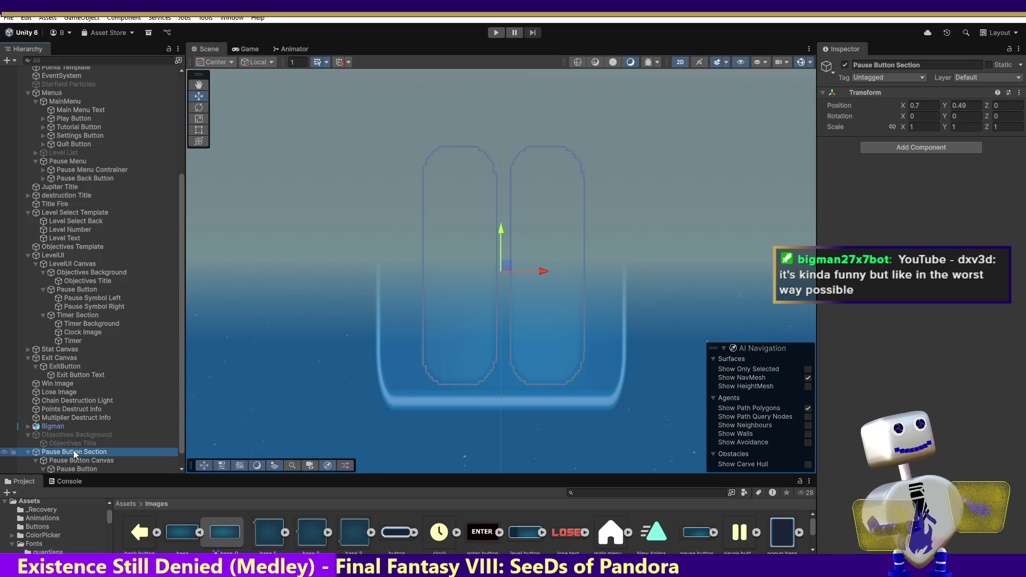
pyautogui.click(987, 78)
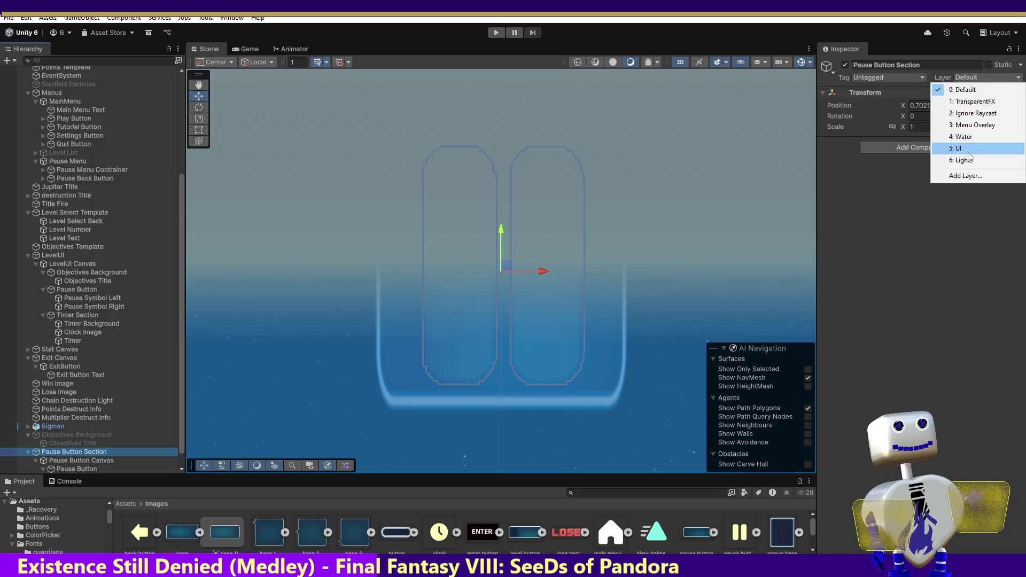
pyautogui.click(967, 153)
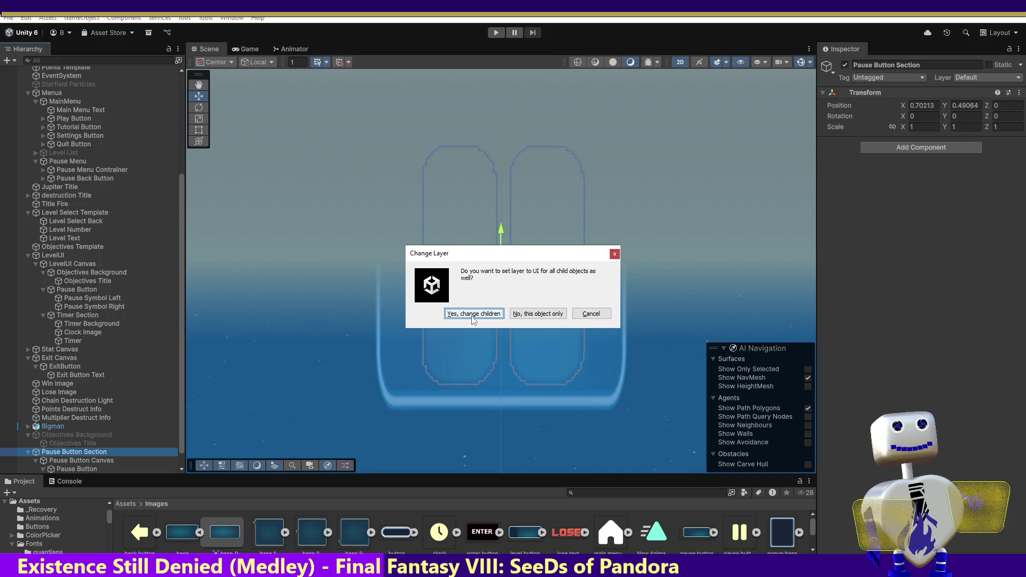
pyautogui.click(591, 314)
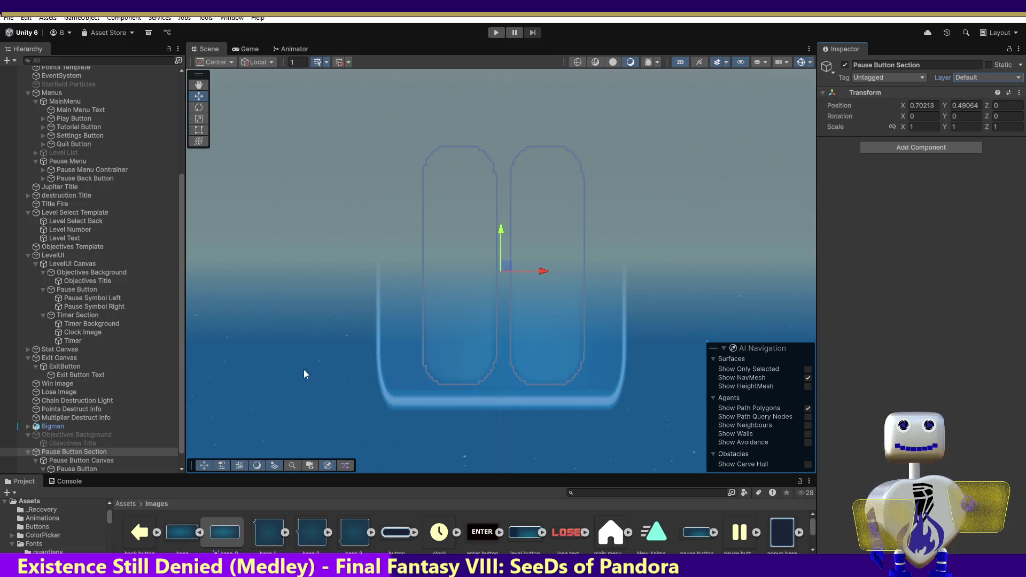
pyautogui.click(988, 78)
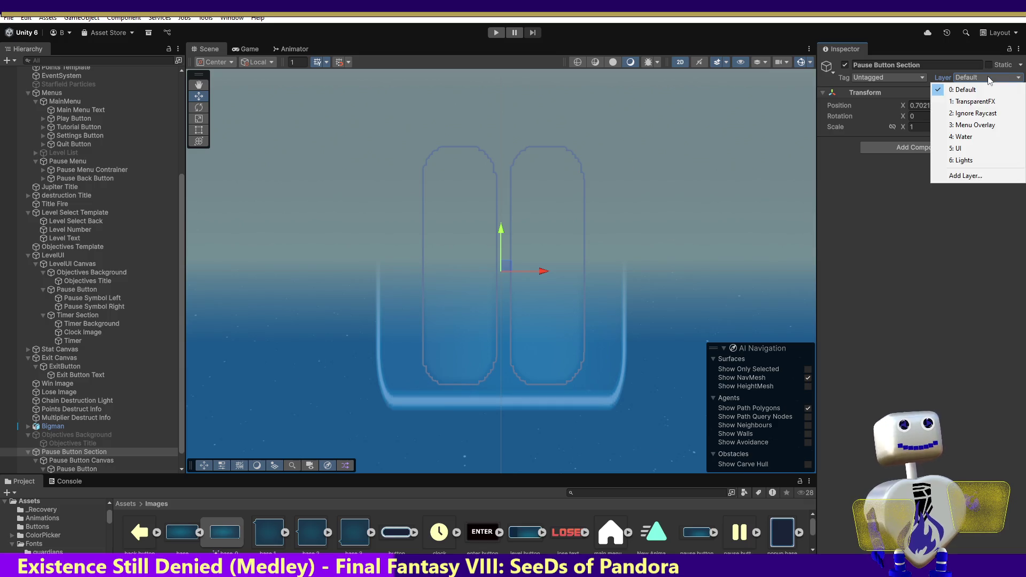
pyautogui.click(968, 148)
pyautogui.click(482, 318)
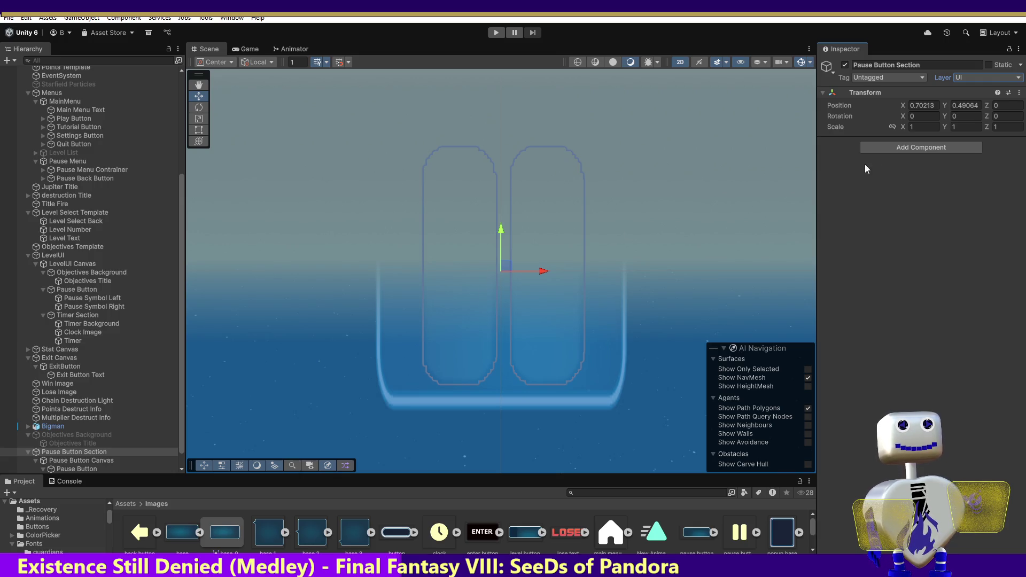
pyautogui.moveTo(53, 453); pyautogui.dragTo(65, 252)
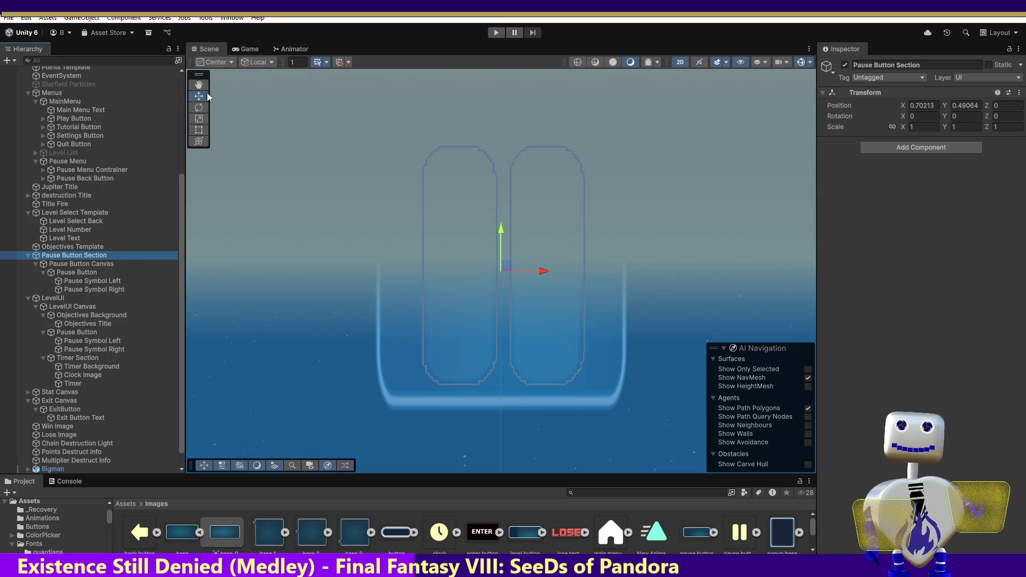
# Set Pause Button Section's Transform scale to X 2 and Y 2.
pyautogui.doubleClick(62, 298)
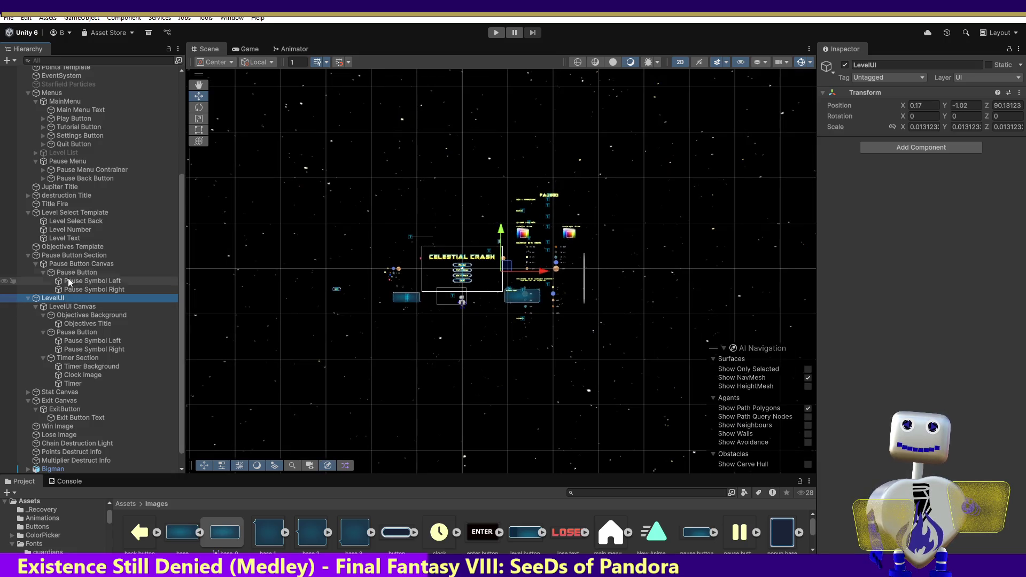
pyautogui.click(69, 255)
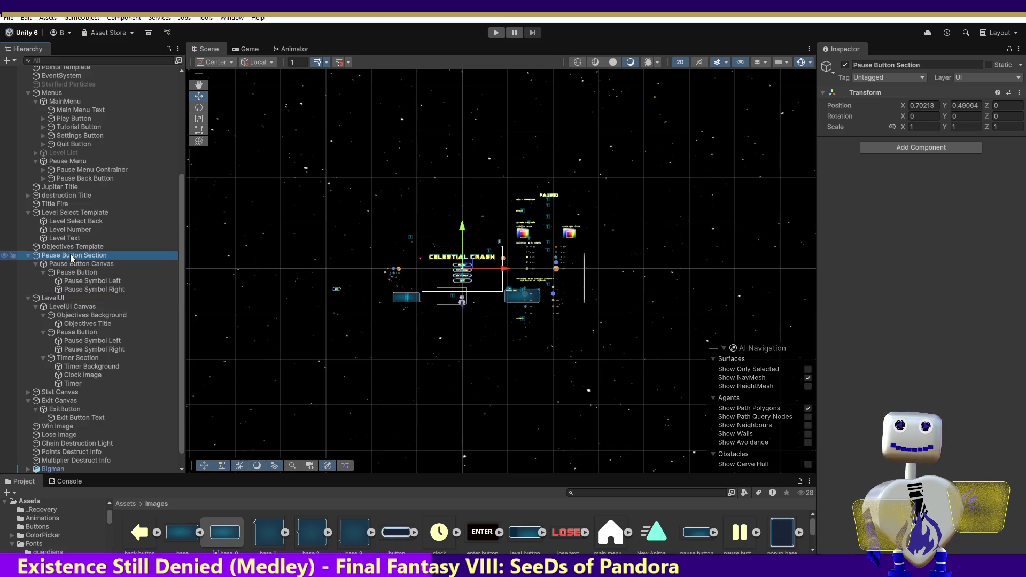
pyautogui.click(923, 126)
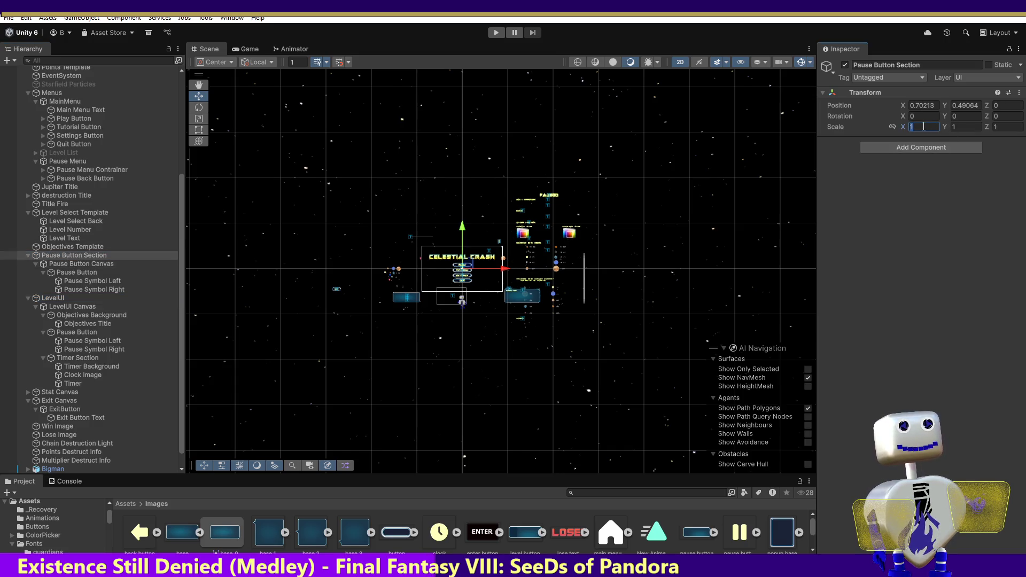
pyautogui.write('10')
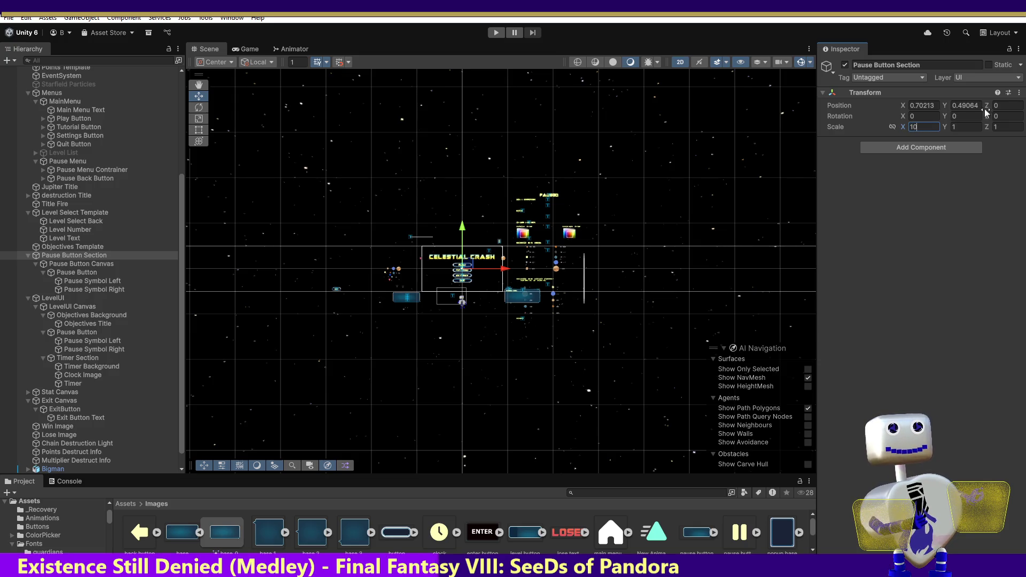
pyautogui.moveTo(923, 126); pyautogui.dragTo(911, 132)
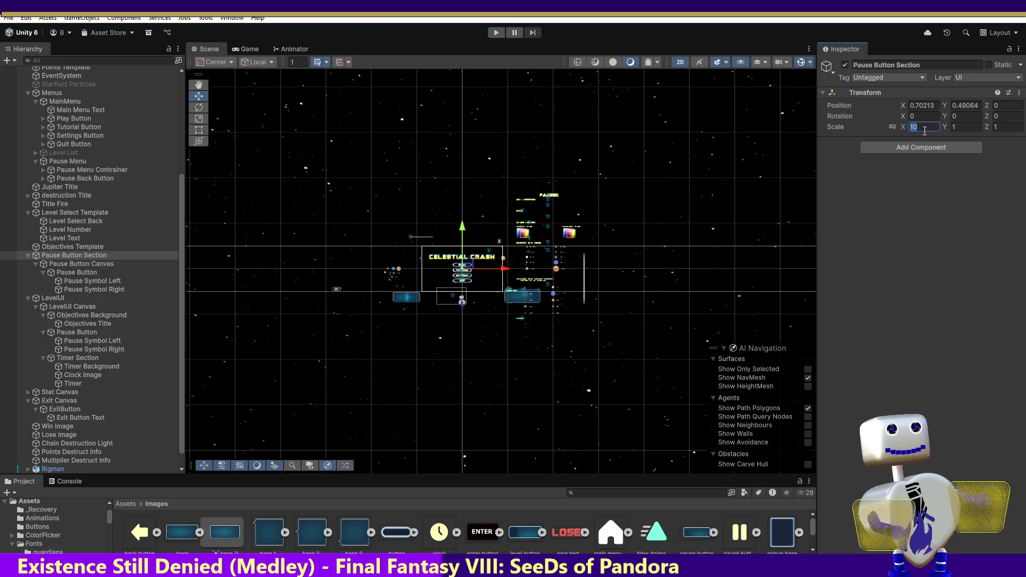
pyautogui.write('20')
pyautogui.doubleClick(923, 127)
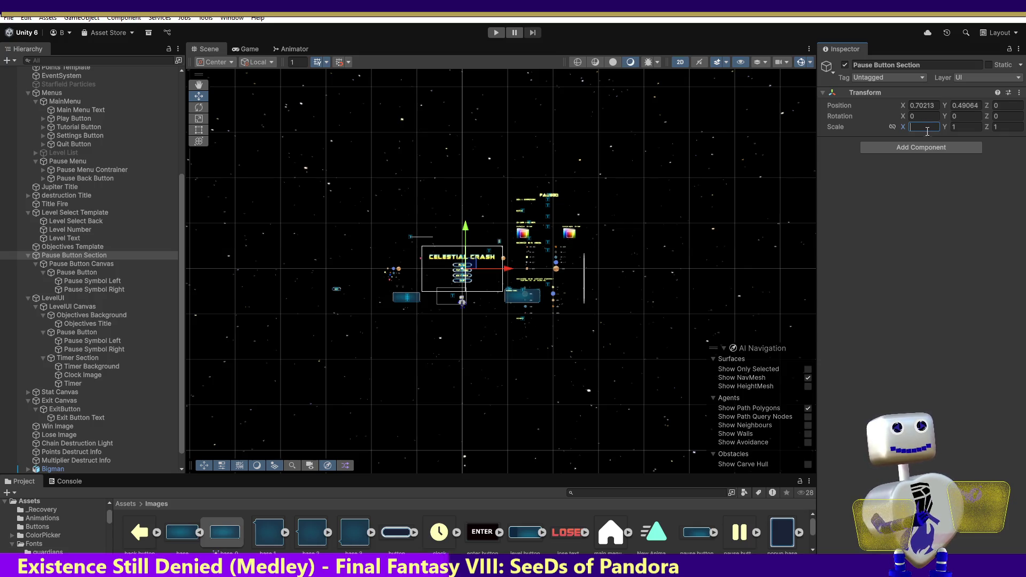
pyautogui.press('BackSpace')
pyautogui.write('2')
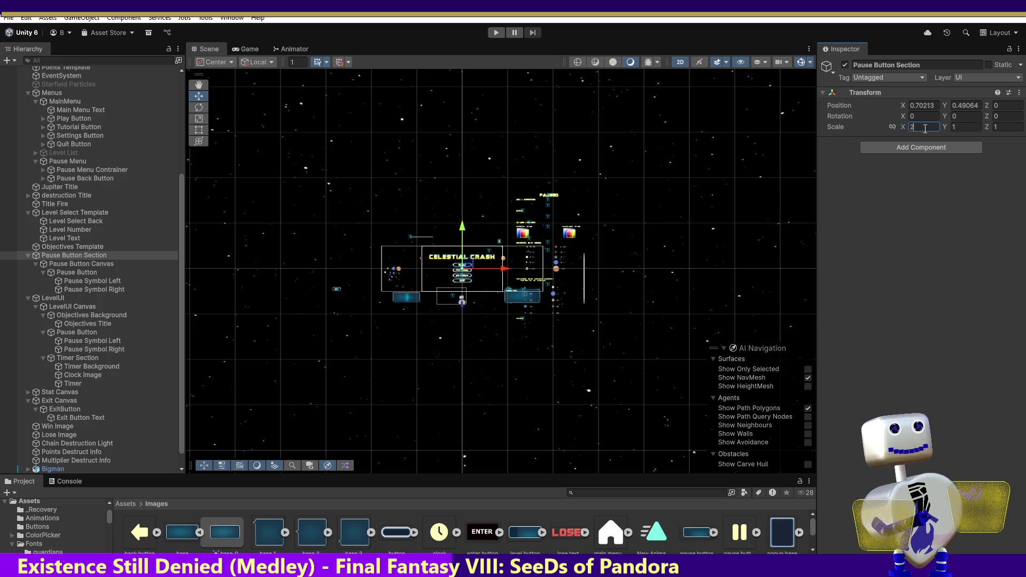
pyautogui.press('Tab')
pyautogui.write('2')
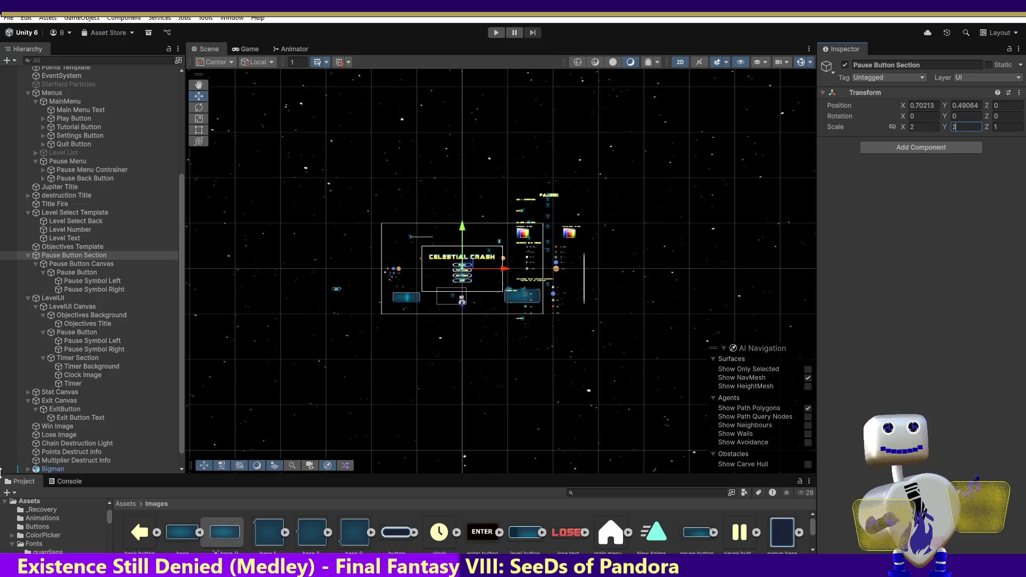
pyautogui.click(79, 273)
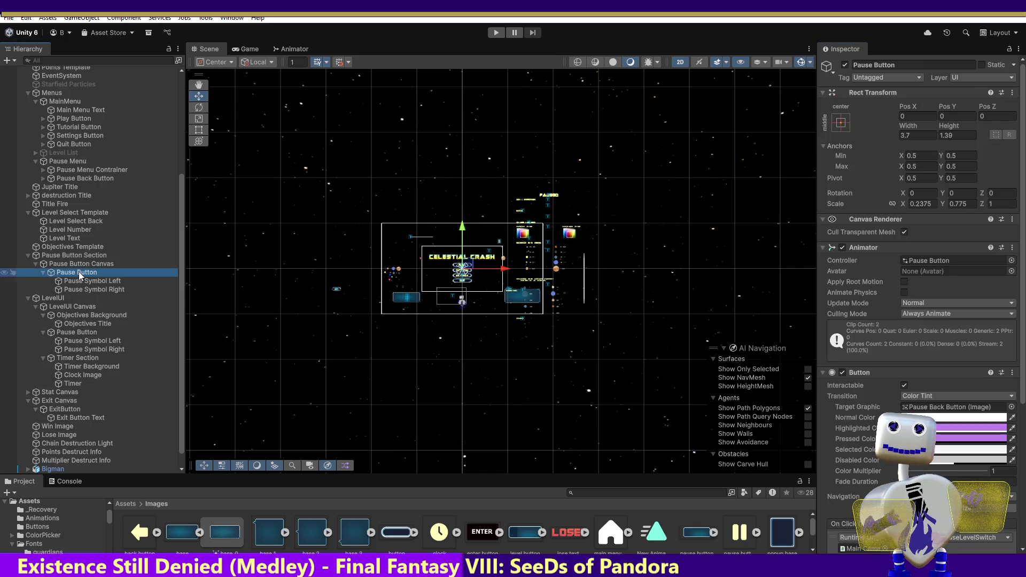
# Move the Pause Button up and right, then reset its scale to 1 by 1.
pyautogui.moveTo(469, 267); pyautogui.dragTo(496, 240)
pyautogui.doubleClick(67, 273)
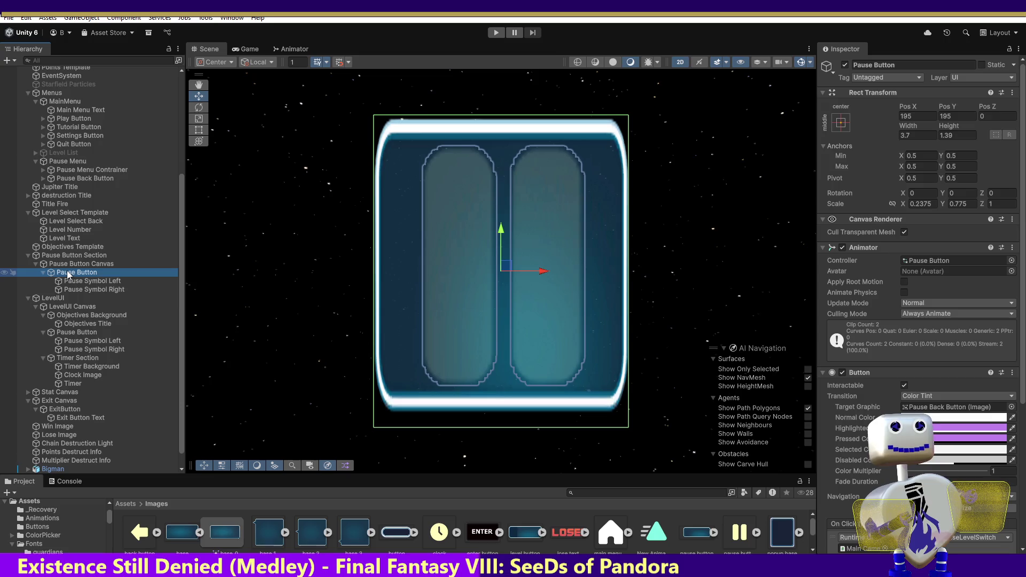
pyautogui.click(925, 203)
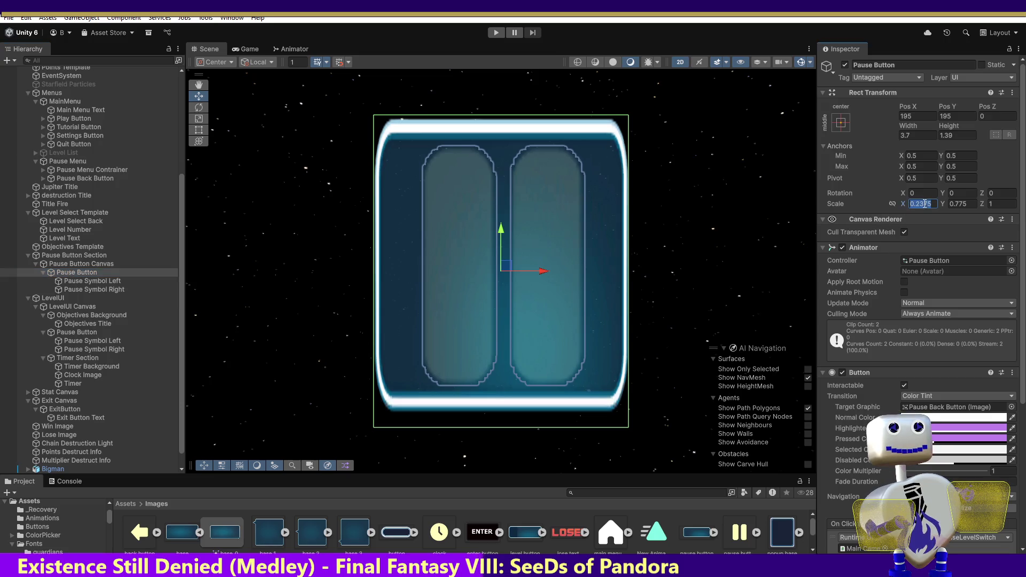
pyautogui.write('1')
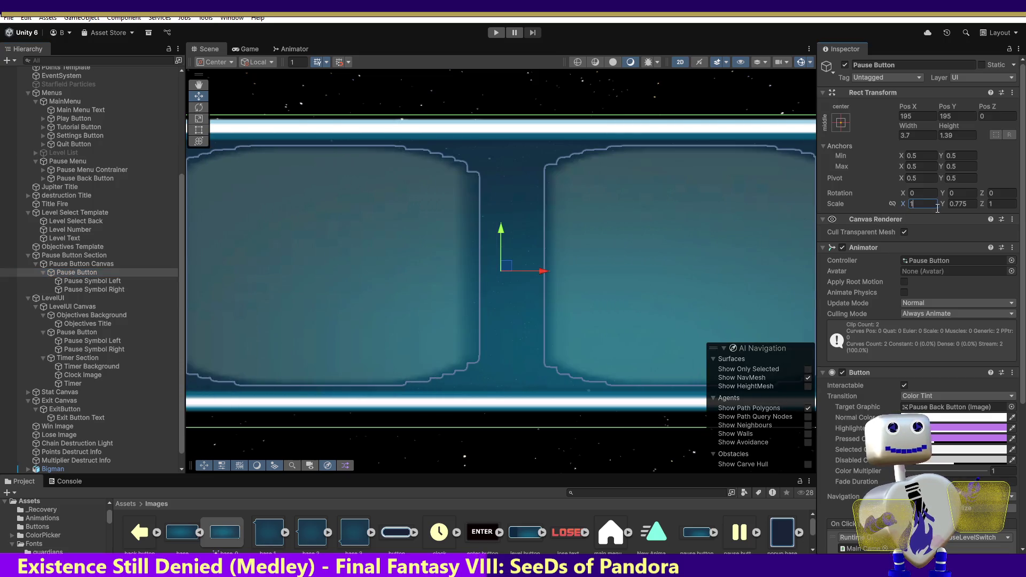
pyautogui.click(957, 204)
pyautogui.write('1')
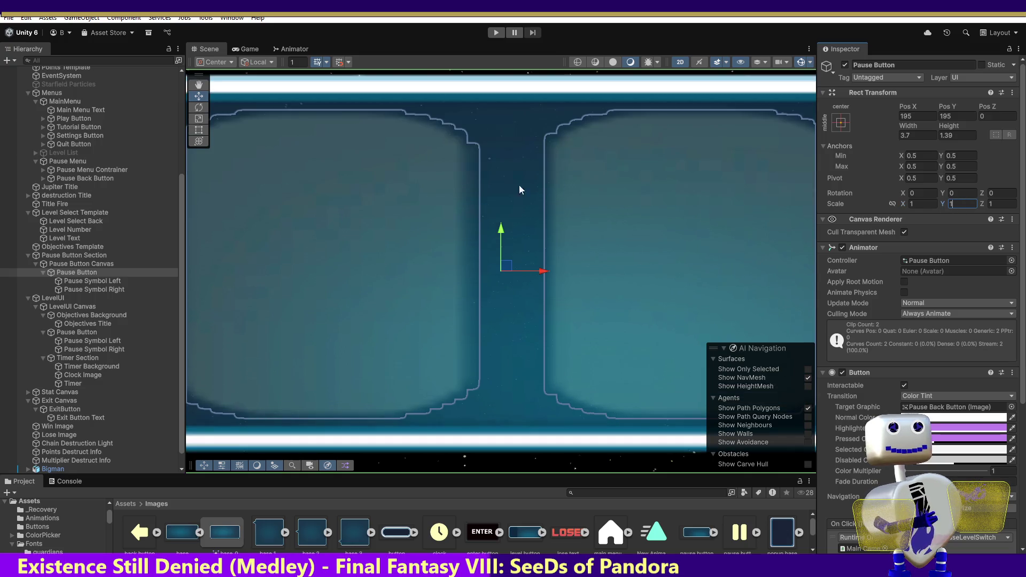
pyautogui.doubleClick(90, 272)
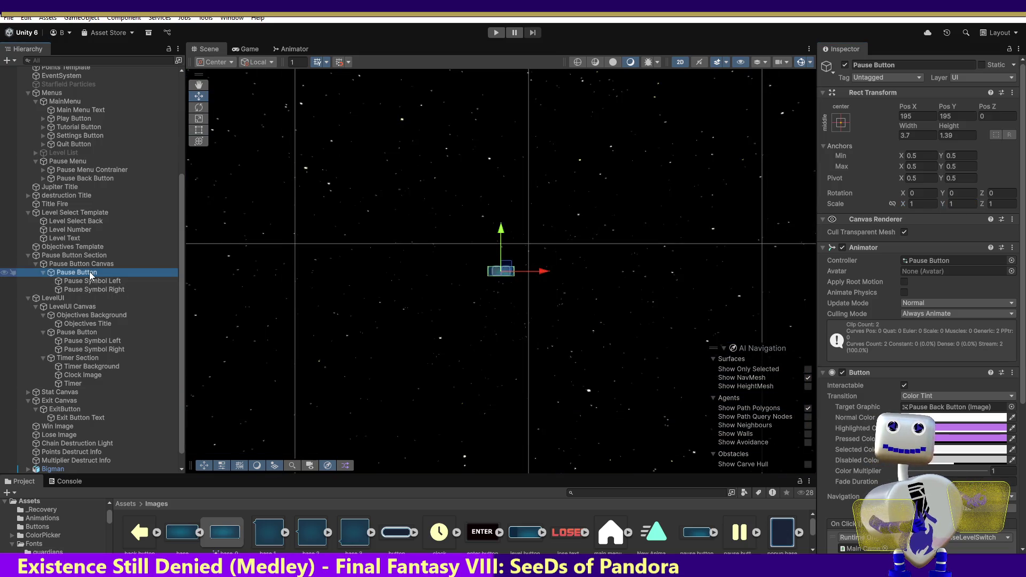
pyautogui.doubleClick(63, 255)
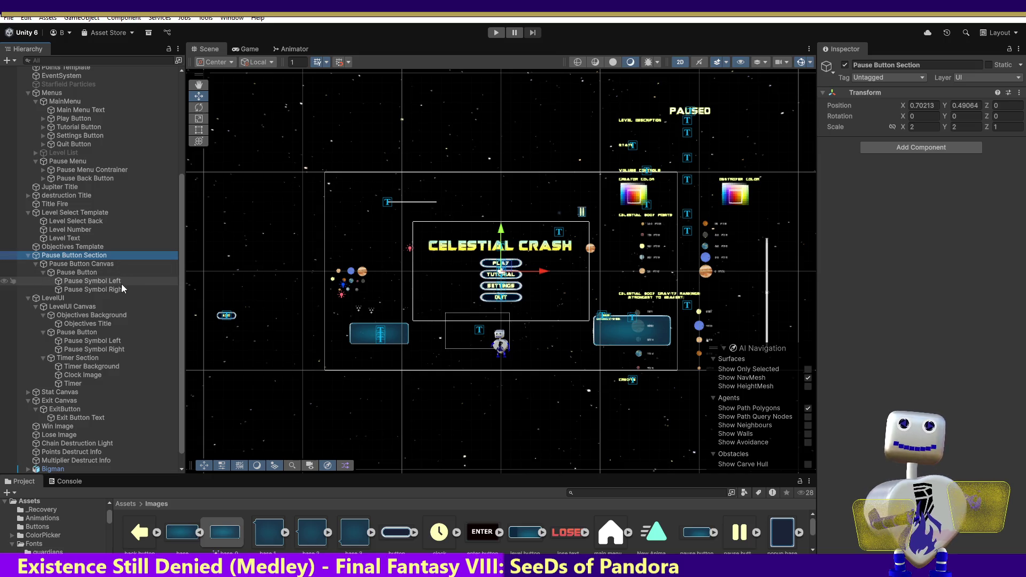
# Return Pause Button Section to the bottom of the hierarchy, after Bigman, with scale 1, 1, 1.
pyautogui.press('Down')
pyautogui.press('Down')
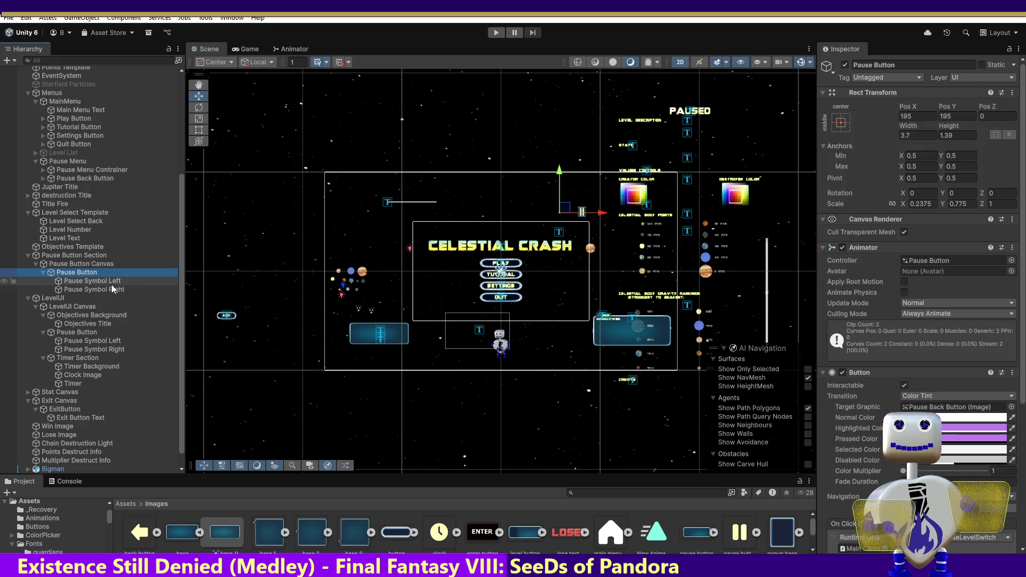
pyautogui.press('Up')
pyautogui.press('Up')
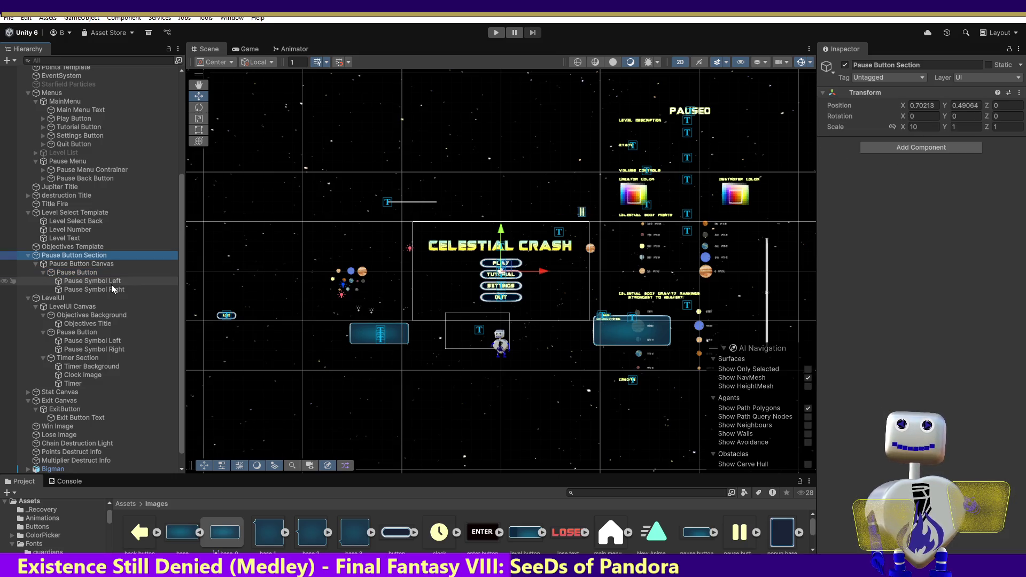
pyautogui.hotkey('ctrl', 'x')
pyautogui.hotkey('ctrl', 'v')
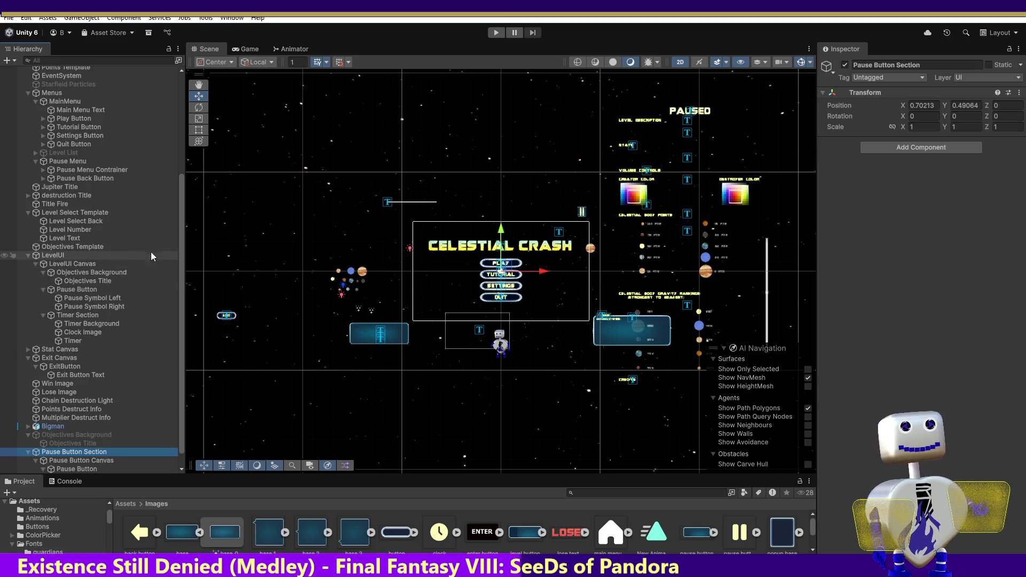
pyautogui.click(67, 460)
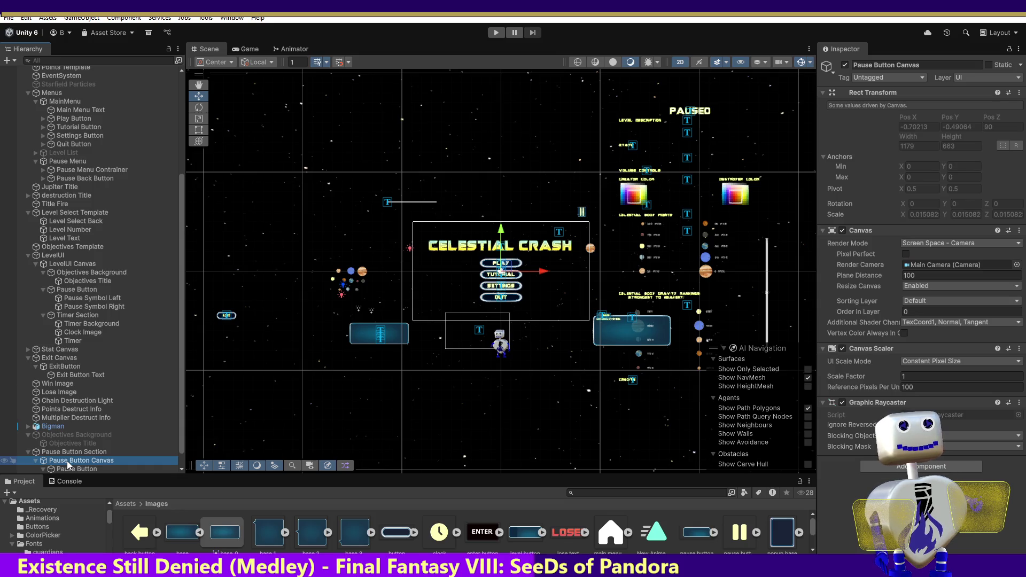
pyautogui.click(72, 468)
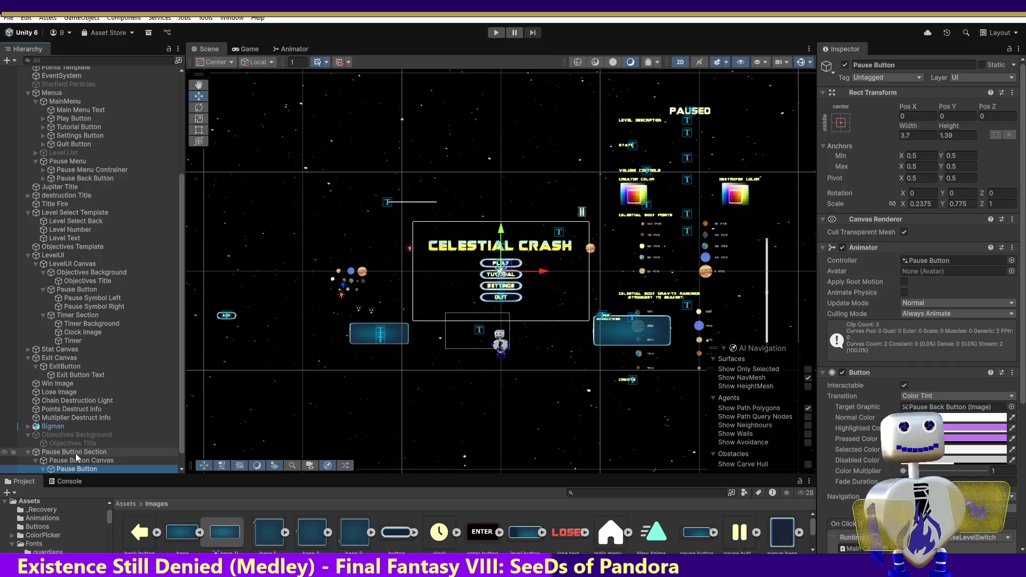
pyautogui.click(77, 453)
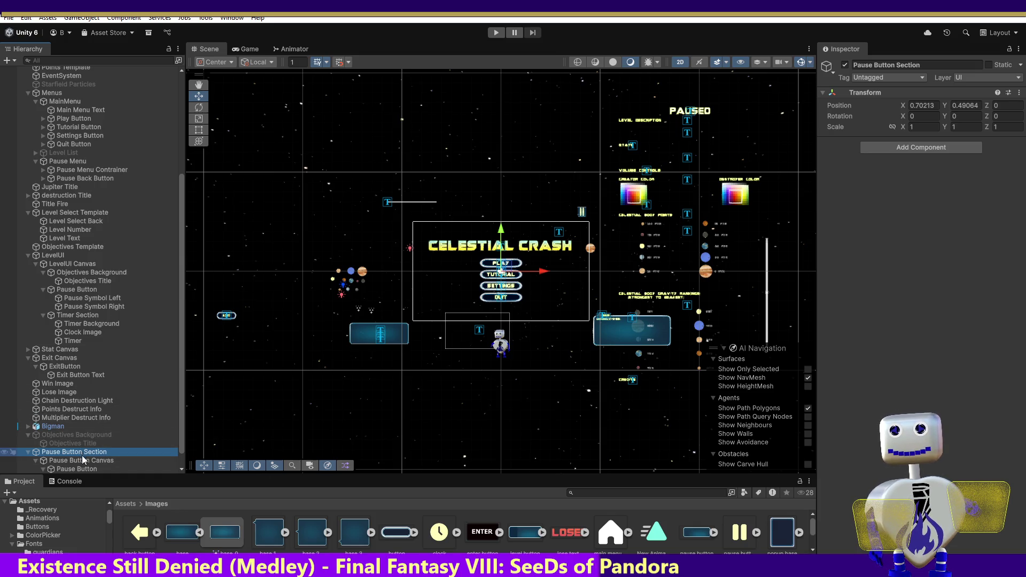
pyautogui.press('Down')
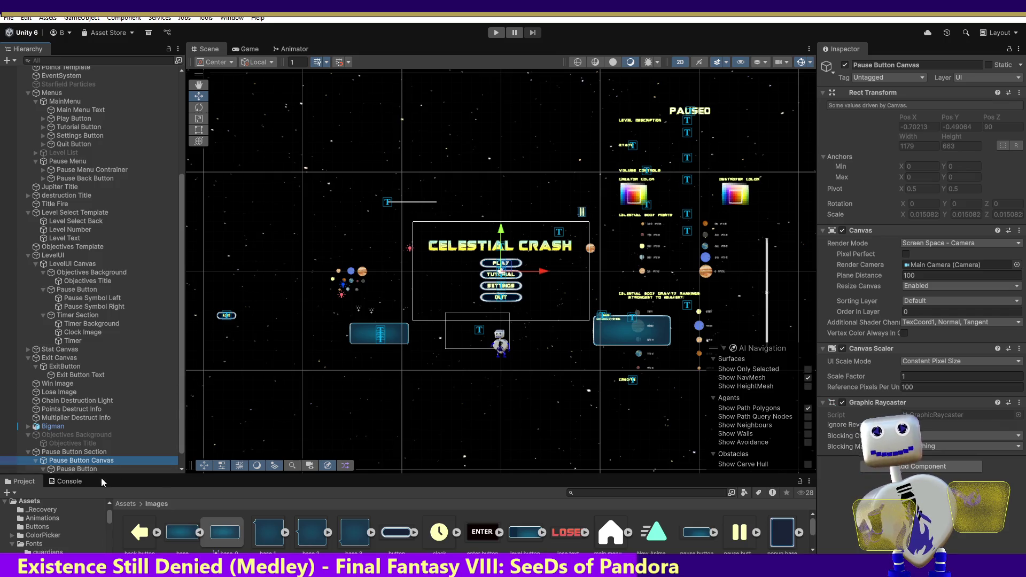
pyautogui.click(84, 453)
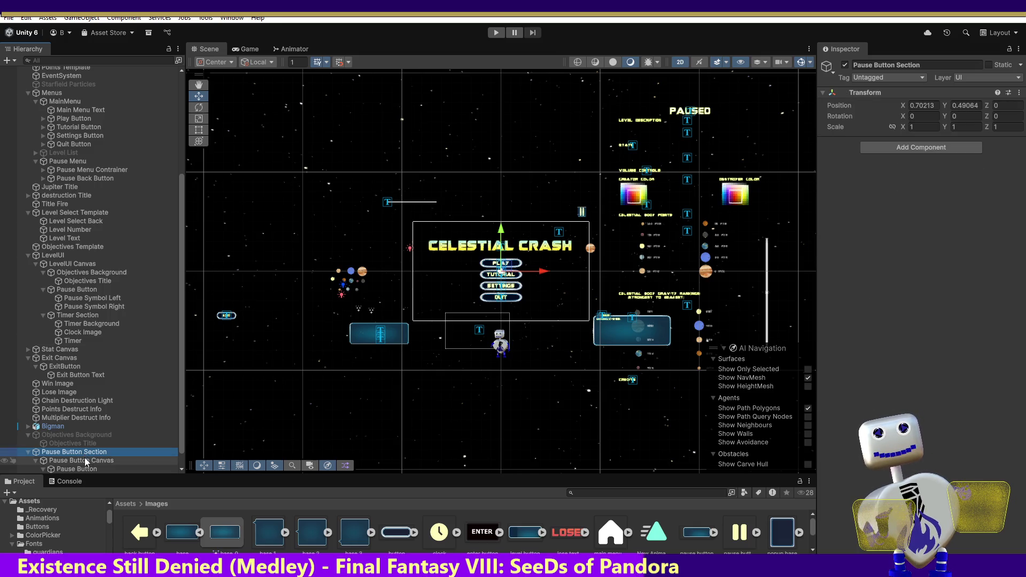
pyautogui.click(86, 461)
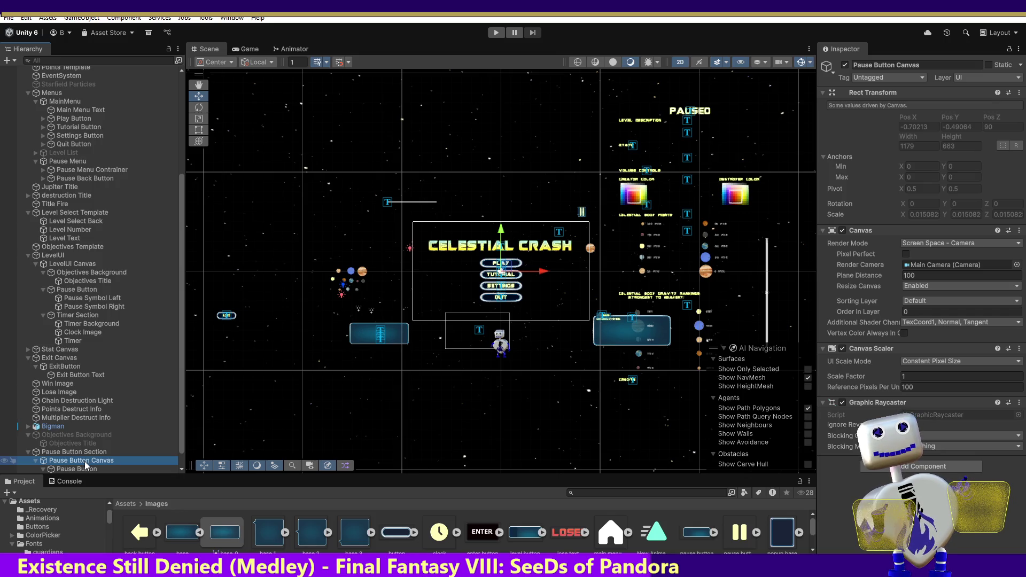
pyautogui.click(97, 469)
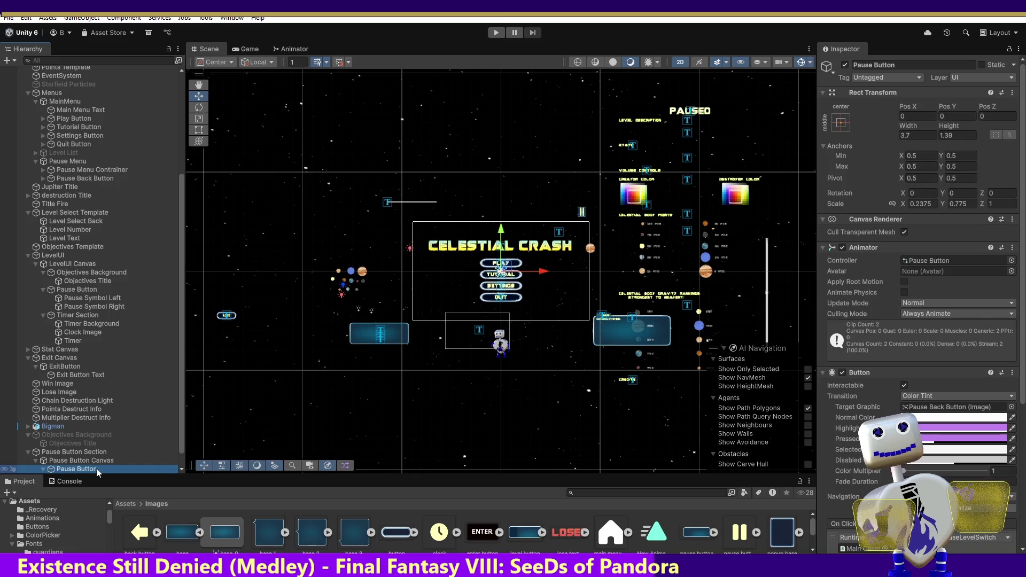
# Try moving the Pause Button and scaling it to 10, then cancel the change.
pyautogui.moveTo(508, 271); pyautogui.dragTo(559, 212)
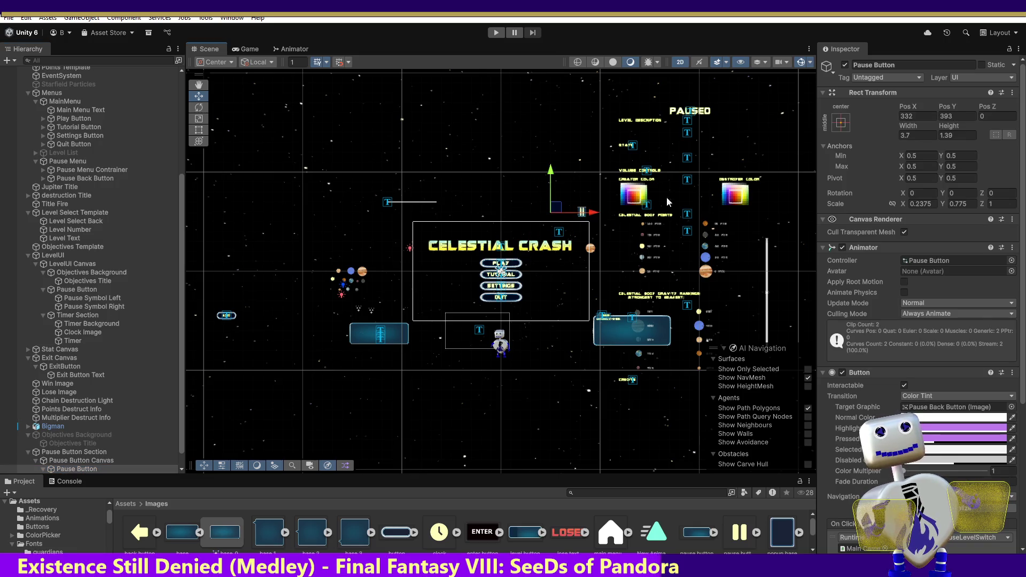
pyautogui.click(923, 204)
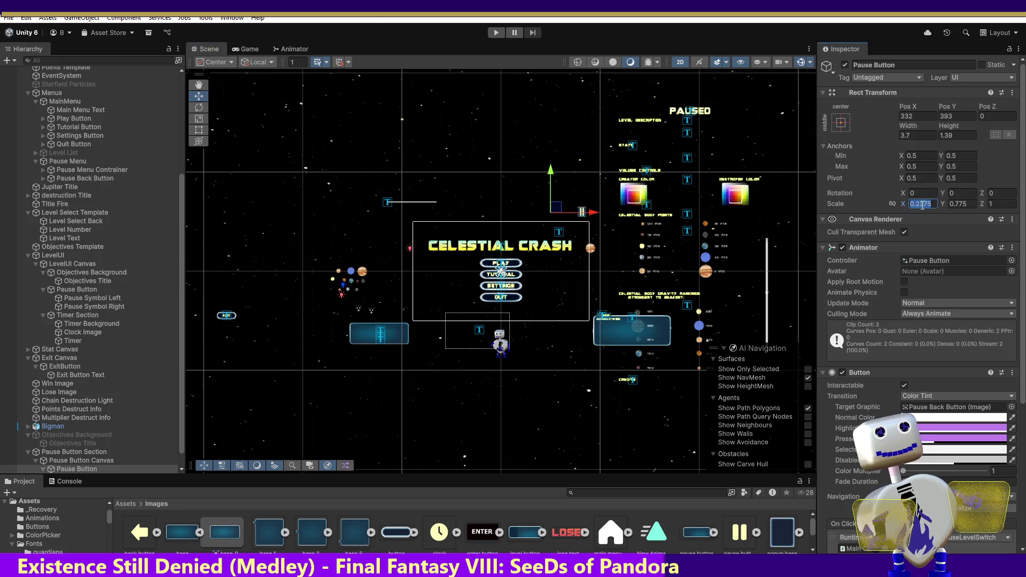
pyautogui.write('10')
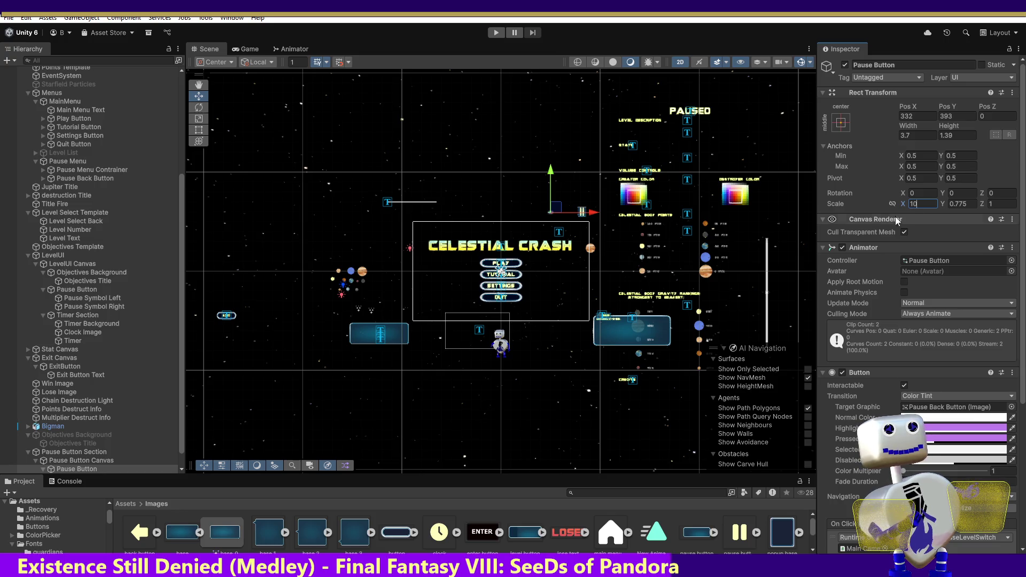
pyautogui.press('Escape')
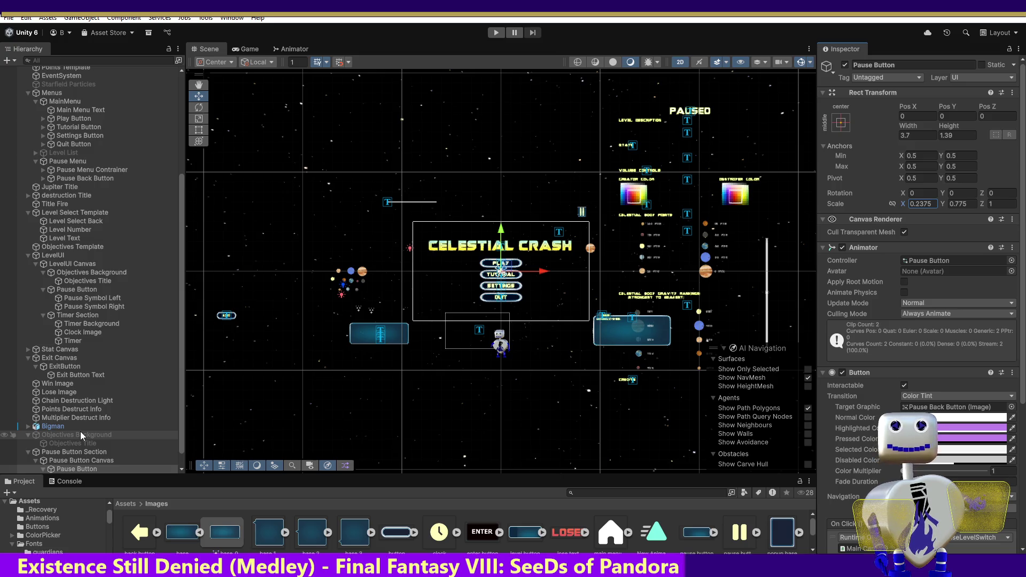
pyautogui.press('Up')
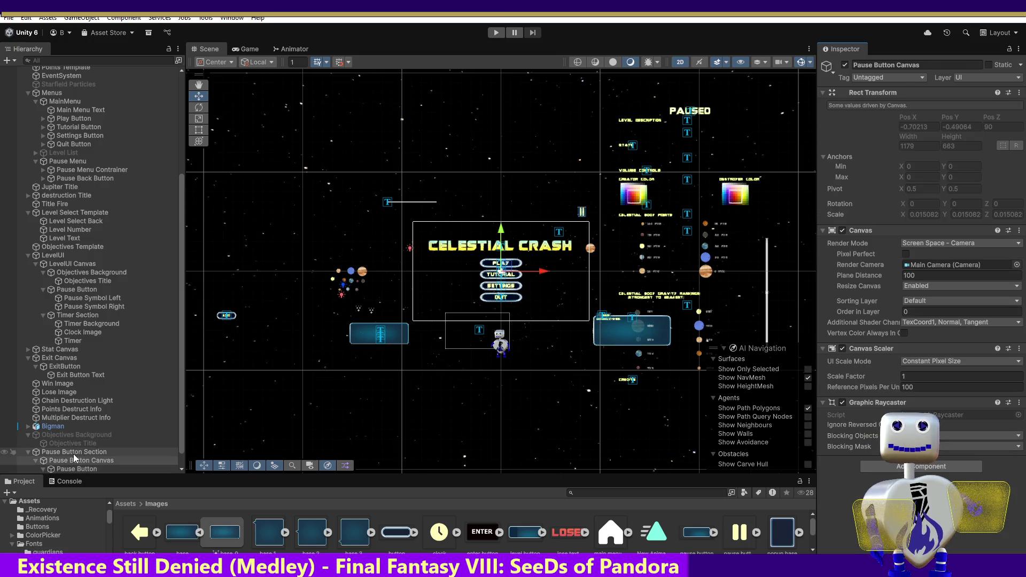
# Scale Pause Button Section to 100 by 100 and move the Pause Button up-right to 5.54, 3.75.
pyautogui.click(74, 453)
pyautogui.click(930, 128)
pyautogui.write('100')
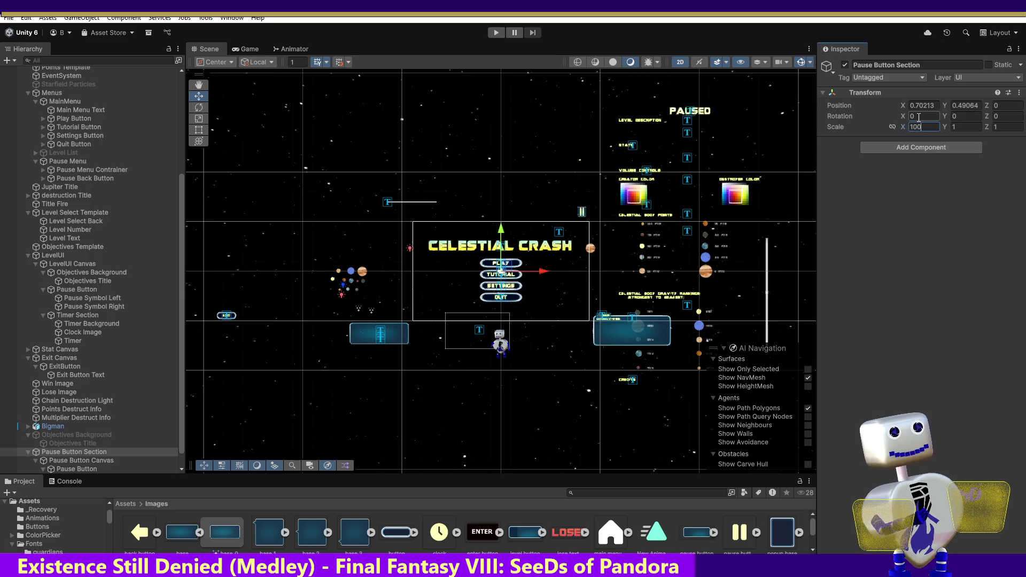
pyautogui.click(957, 126)
pyautogui.write('100')
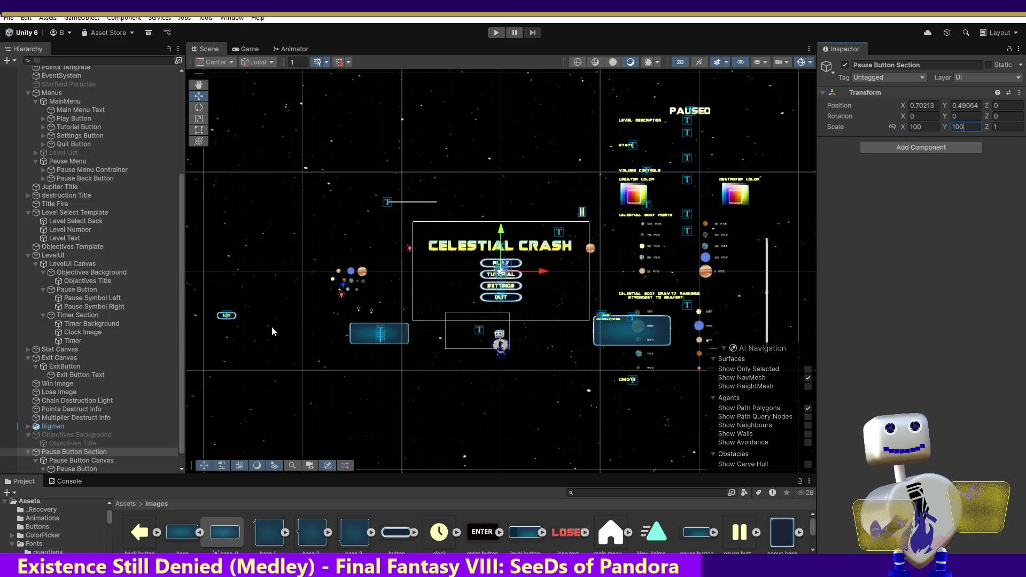
pyautogui.click(68, 469)
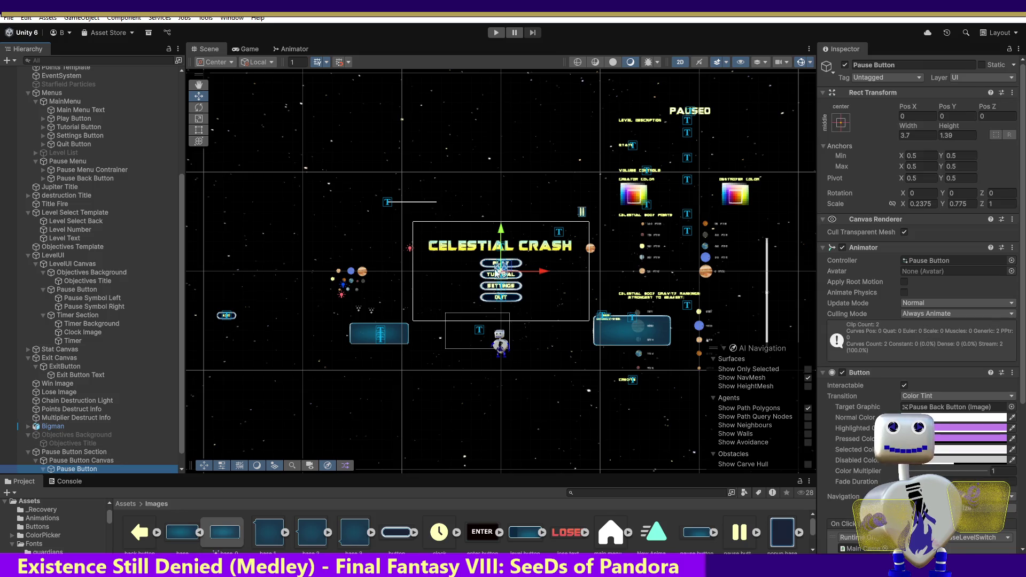
pyautogui.moveTo(525, 242)
pyautogui.mouseDown()
pyautogui.moveTo(554, 206)
pyautogui.moveTo(572, 205)
pyautogui.moveTo(588, 229)
pyautogui.moveTo(592, 210)
pyautogui.mouseUp()
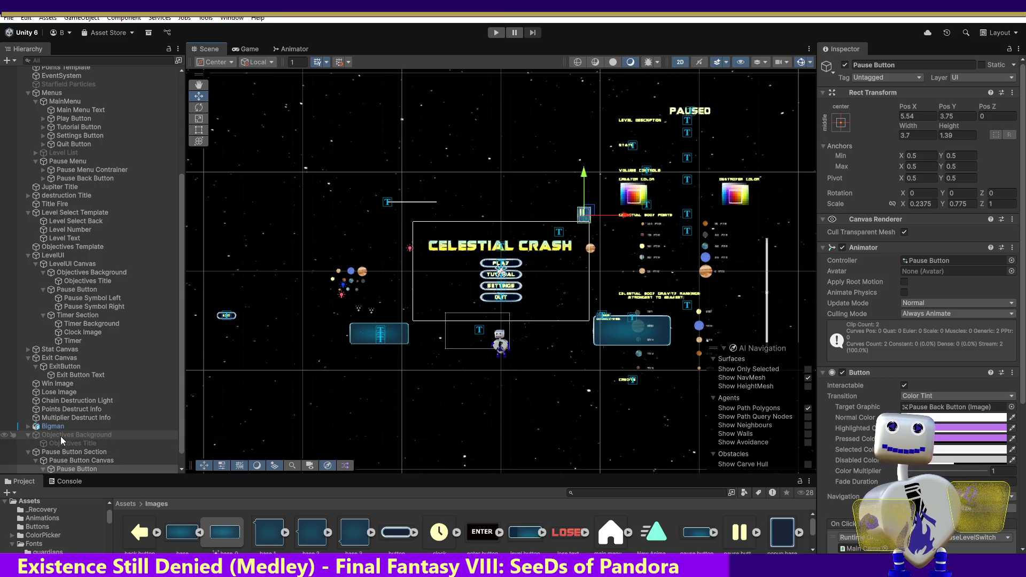
# Set Pause Button Section's scale to 75 by 50 and shift it to 1.35, 0.98.
pyautogui.click(919, 127)
pyautogui.write('50')
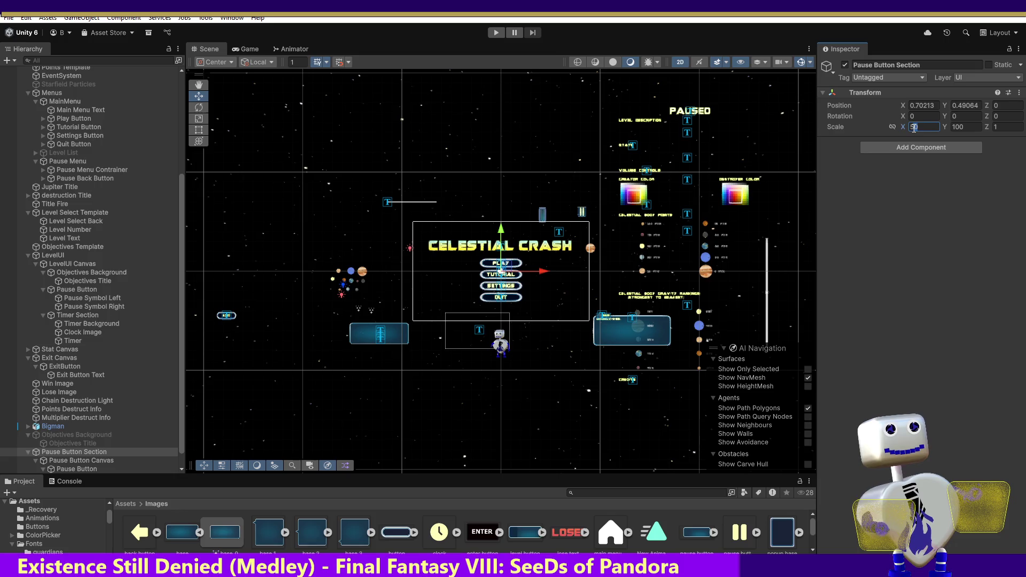
pyautogui.moveTo(928, 126); pyautogui.dragTo(896, 127)
pyautogui.write('75')
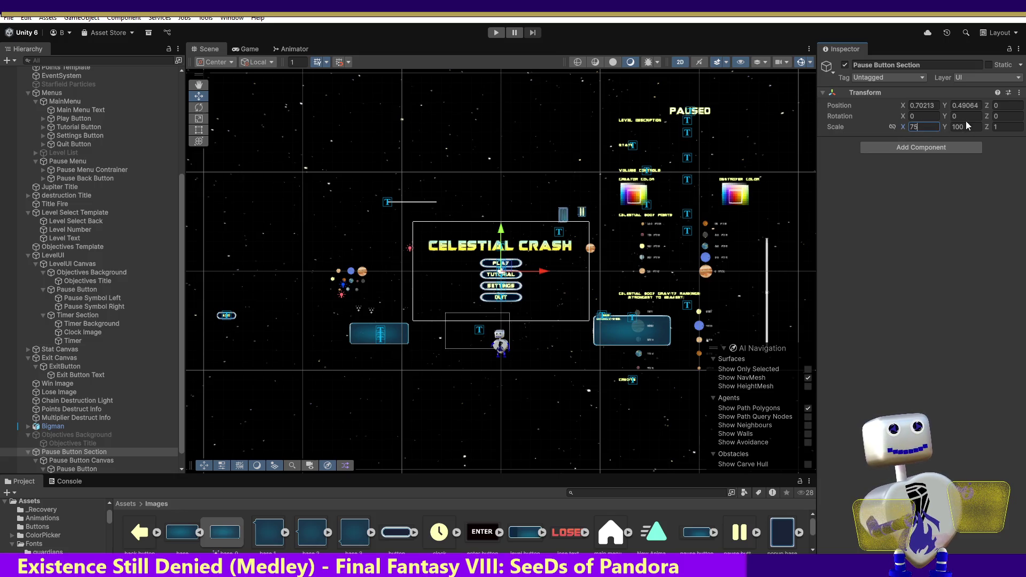
pyautogui.write('50')
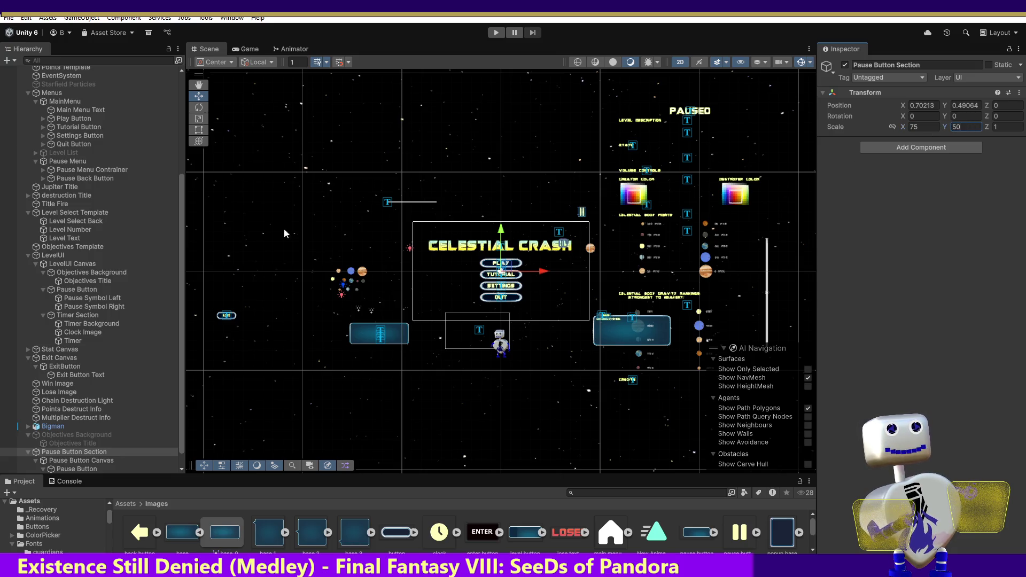
pyautogui.press('Return')
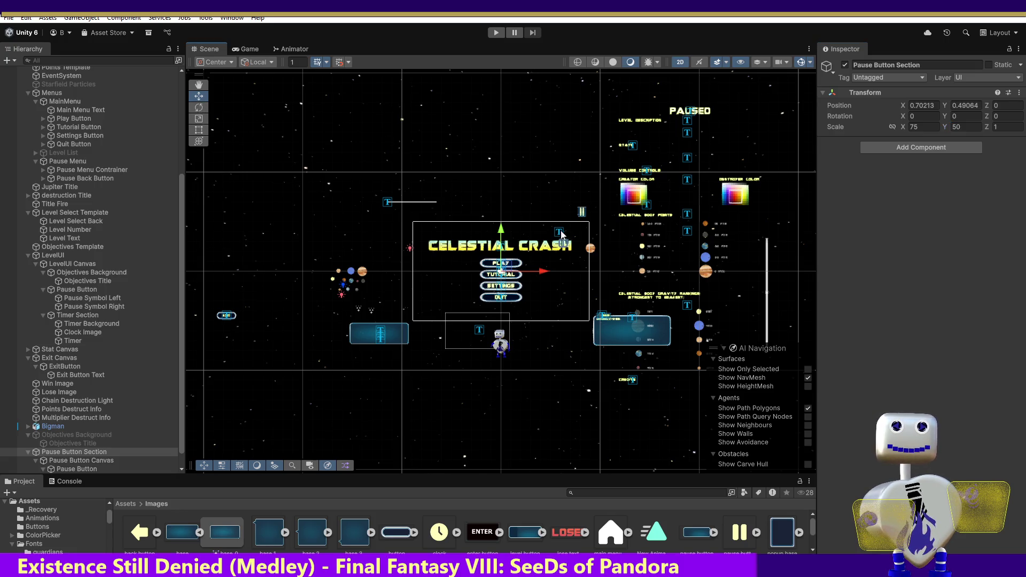
pyautogui.moveTo(504, 270); pyautogui.dragTo(504, 269)
# Drag the Pause Button further up-right to 7.26, 8.18 and frame it.
pyautogui.click(76, 469)
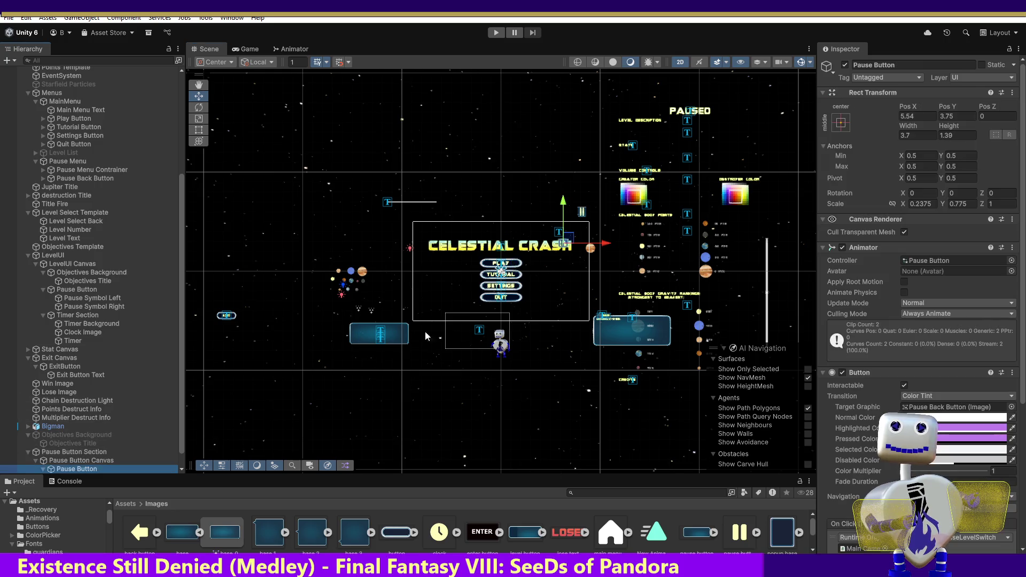
pyautogui.moveTo(571, 238); pyautogui.dragTo(590, 207)
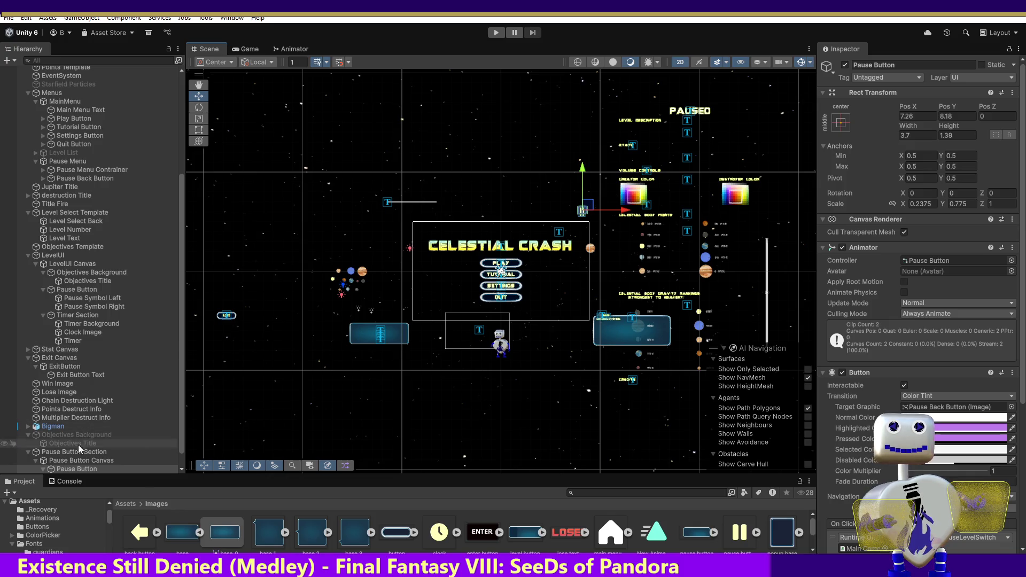
pyautogui.doubleClick(76, 468)
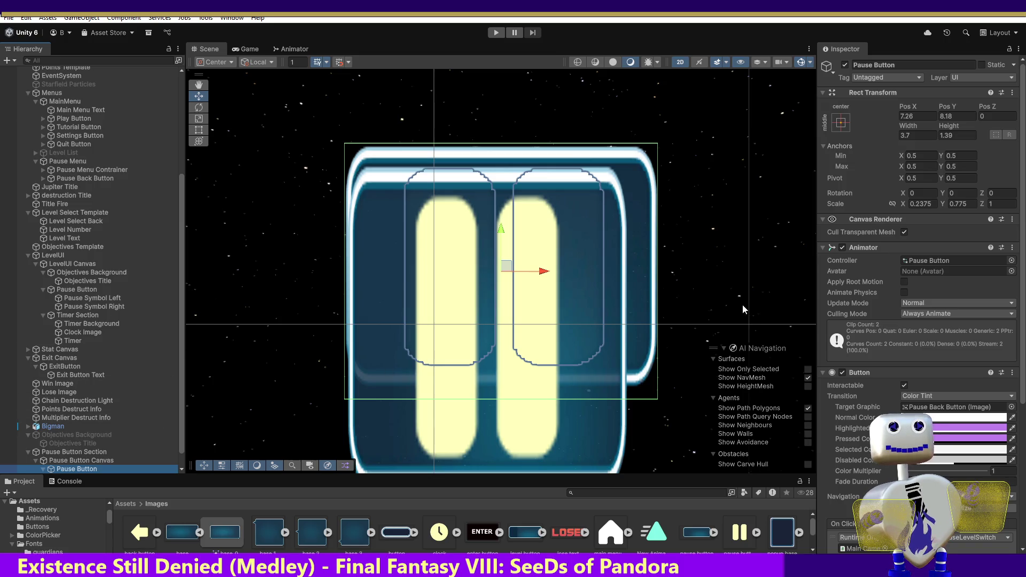
# Change Pause Button Section's X scale from 75 to 50, making it 50 by 50.
pyautogui.click(78, 453)
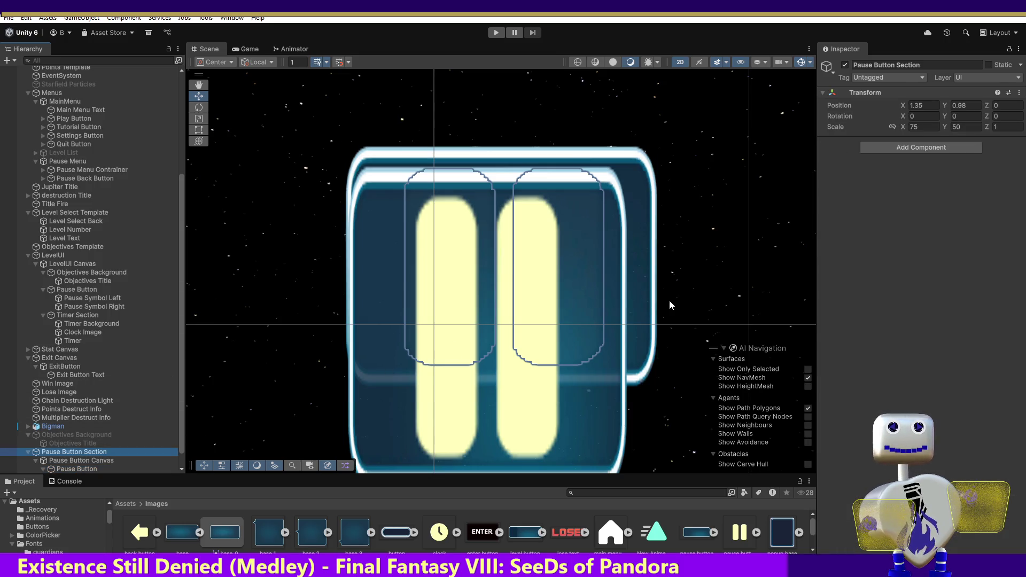
pyautogui.click(919, 127)
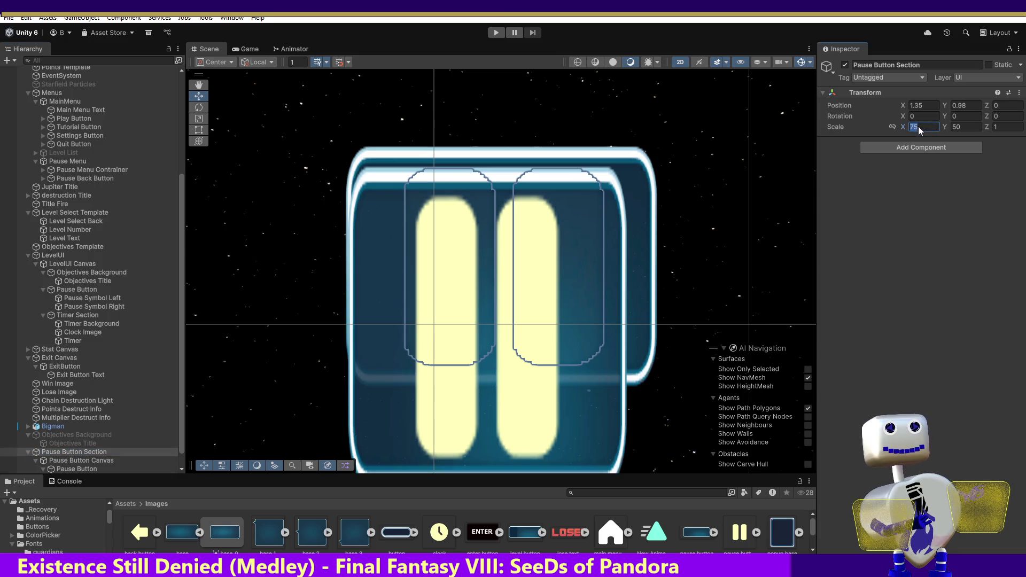
pyautogui.write('5')
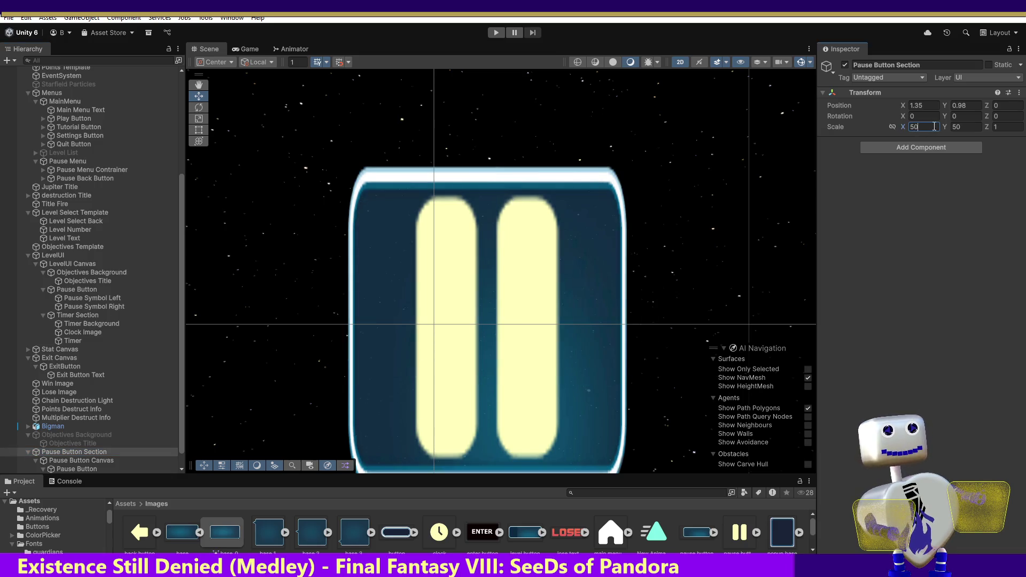
pyautogui.click(964, 127)
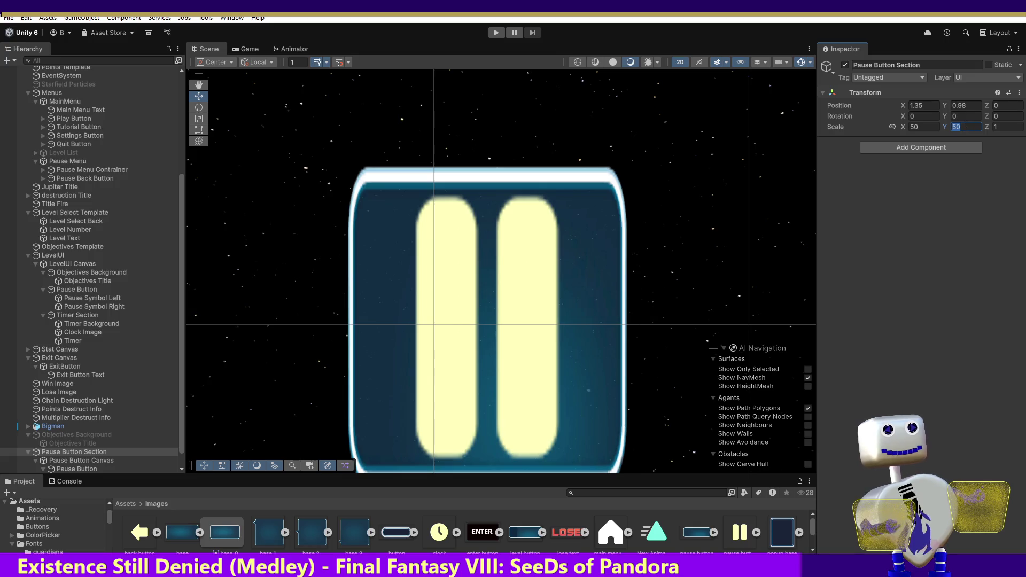
pyautogui.doubleClick(99, 452)
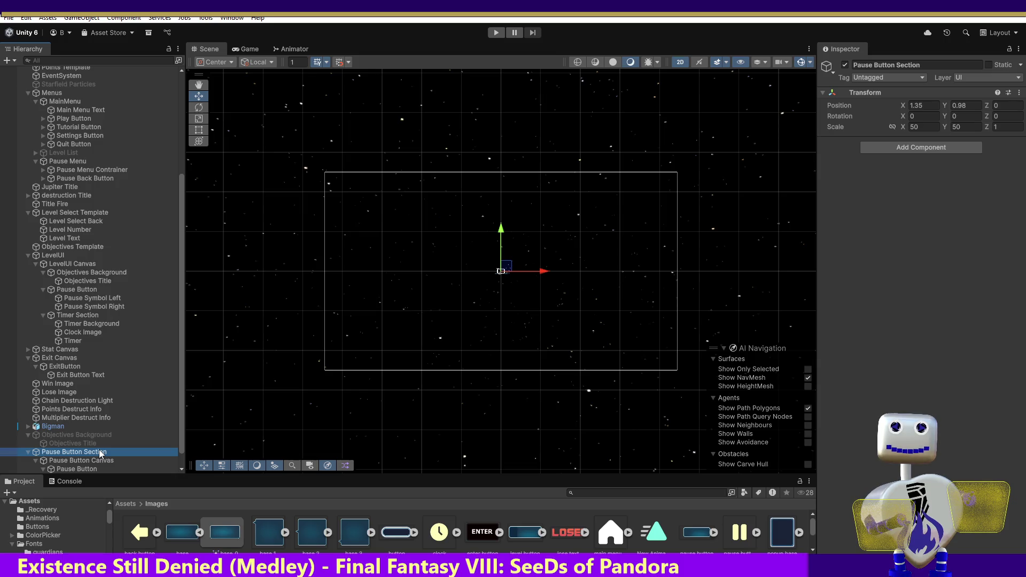
pyautogui.click(81, 461)
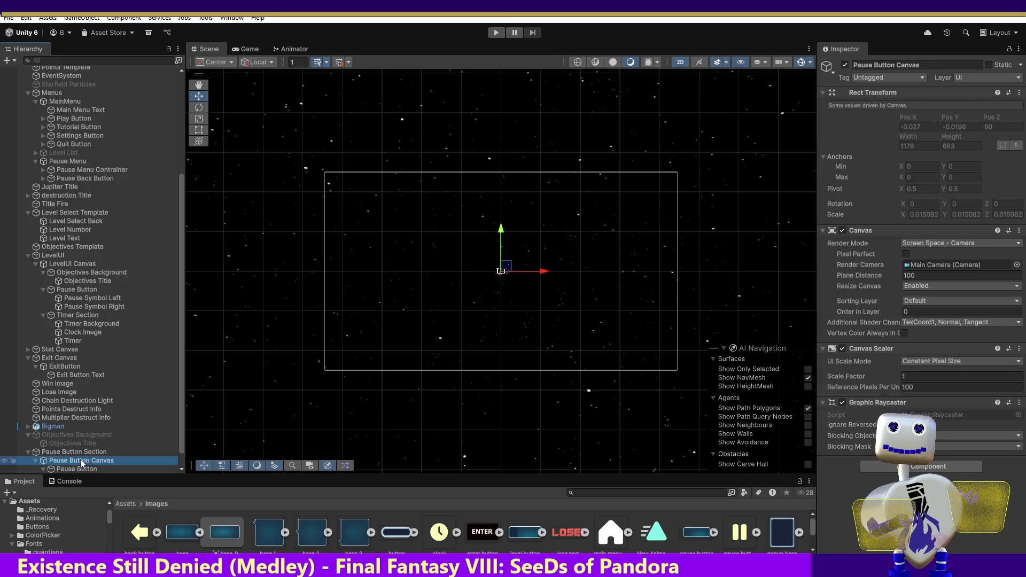
pyautogui.doubleClick(80, 469)
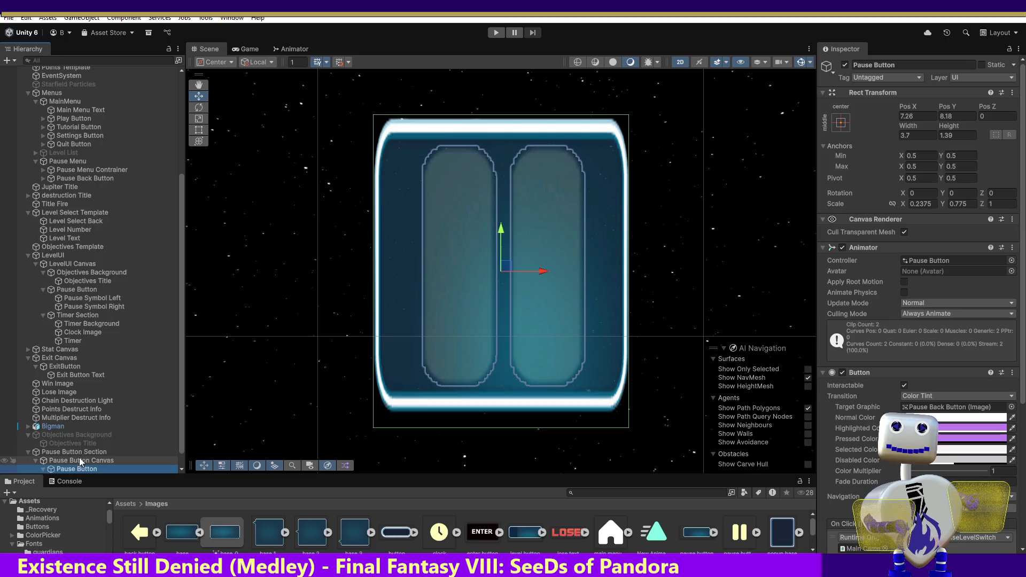
pyautogui.doubleClick(79, 459)
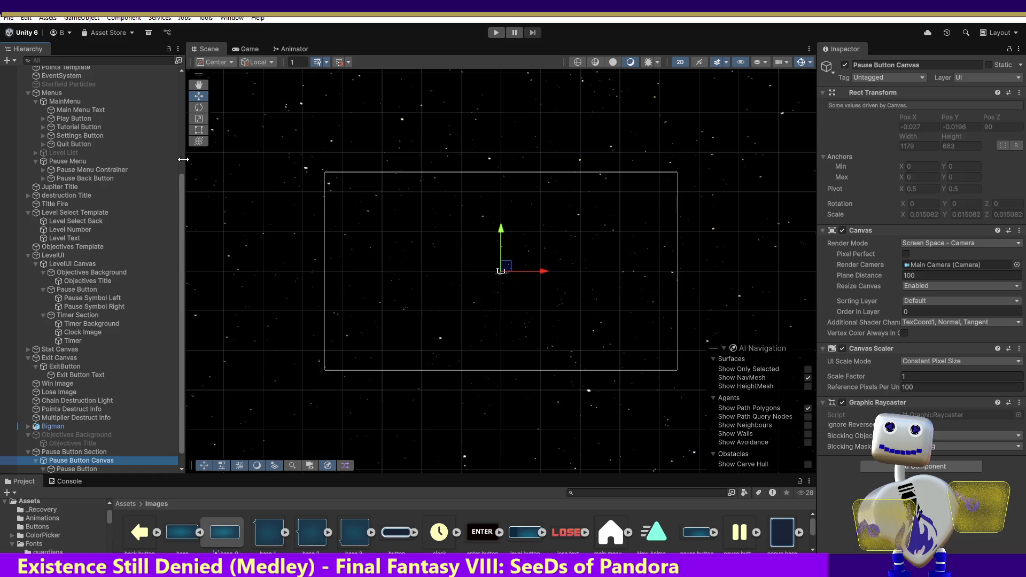
pyautogui.scroll(6, 160, 182)
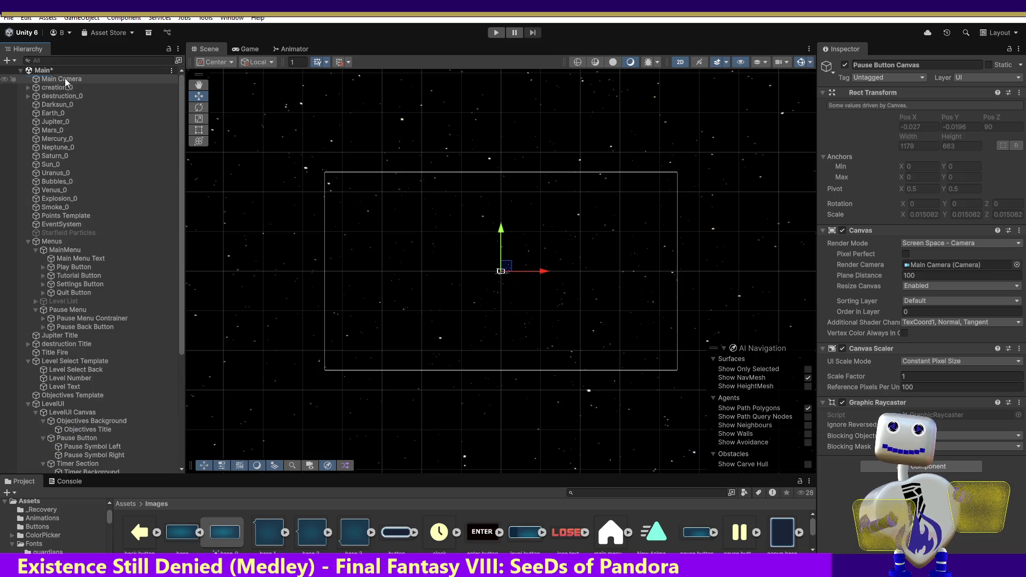
# Drag the Pause Button right toward the menu canvas's top-right corner.
pyautogui.doubleClick(65, 78)
pyautogui.click(510, 270)
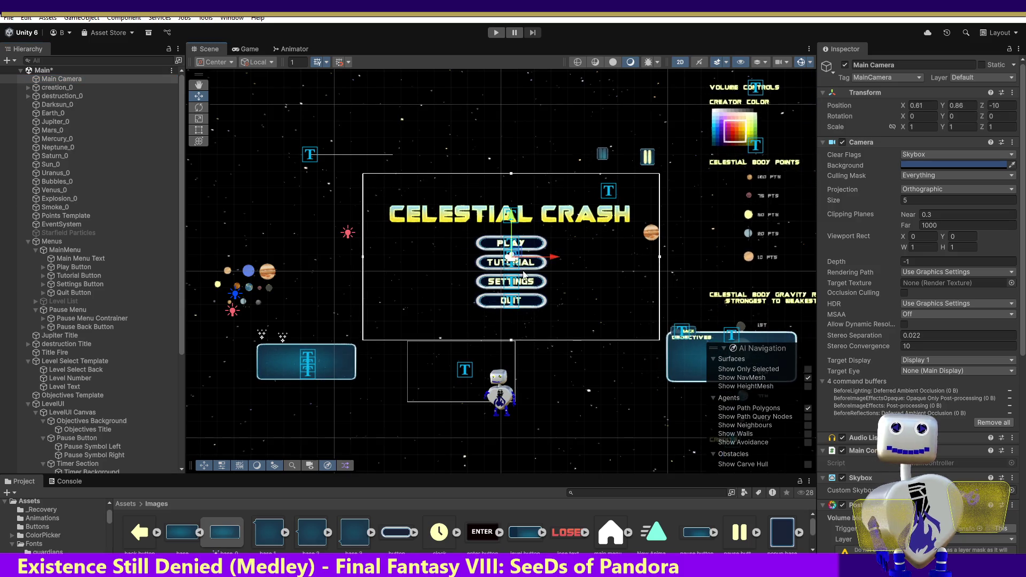
pyautogui.scroll(-5, 179, 342)
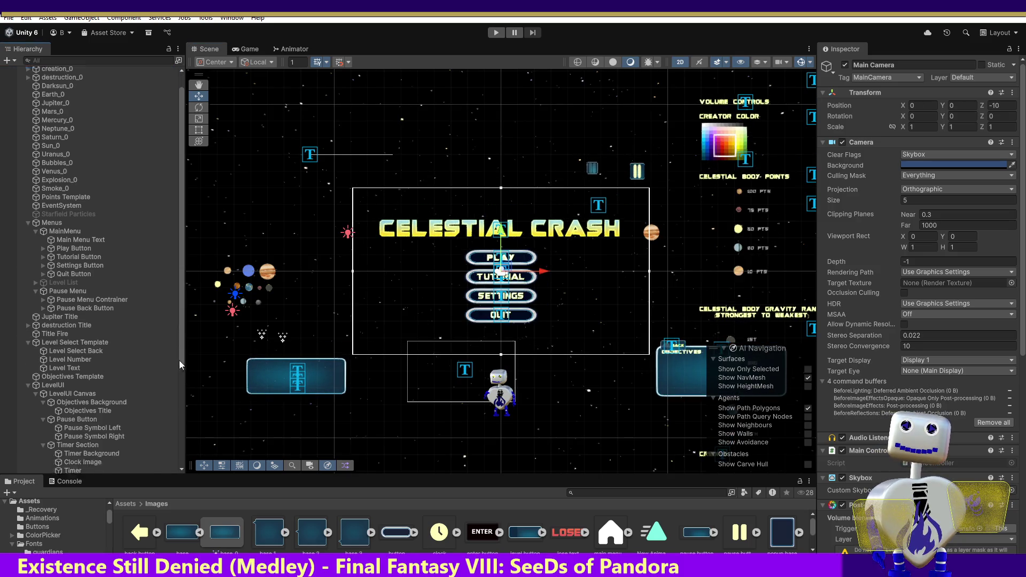
pyautogui.click(62, 443)
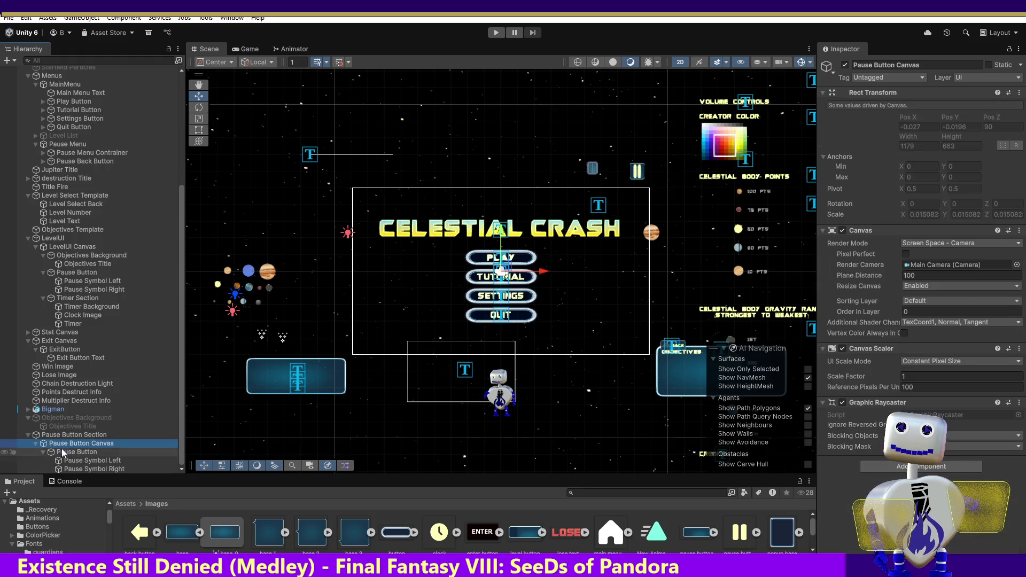
pyautogui.click(65, 452)
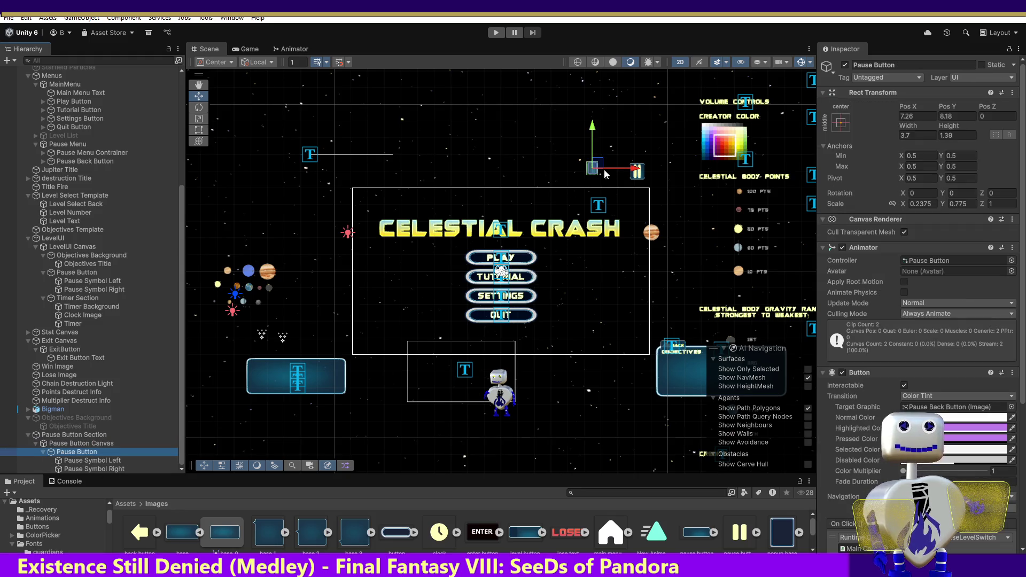
pyautogui.moveTo(603, 166); pyautogui.dragTo(648, 168)
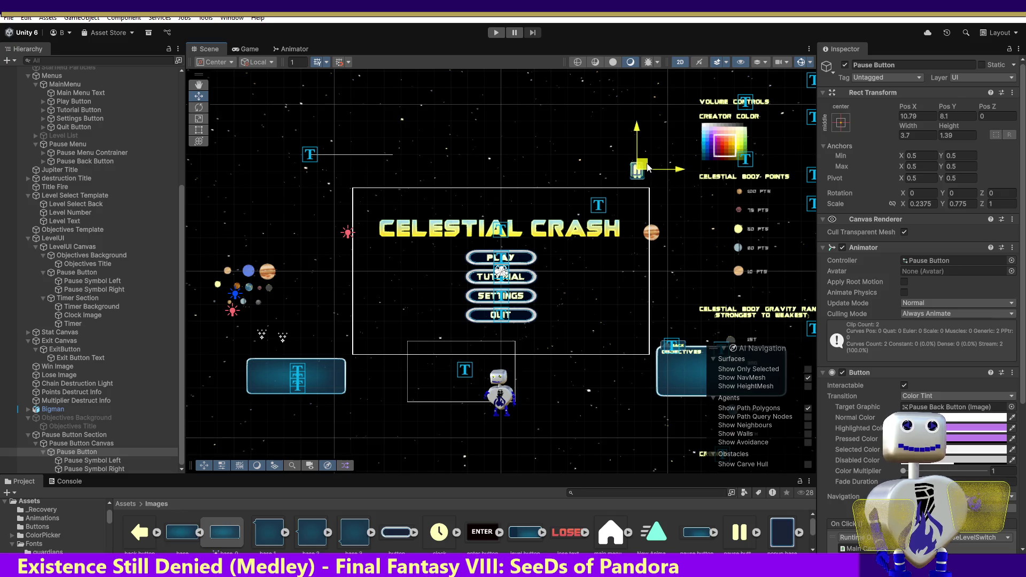
# Nudge the Pause Button slightly down to about 10.79, 8.05.
pyautogui.click(97, 461)
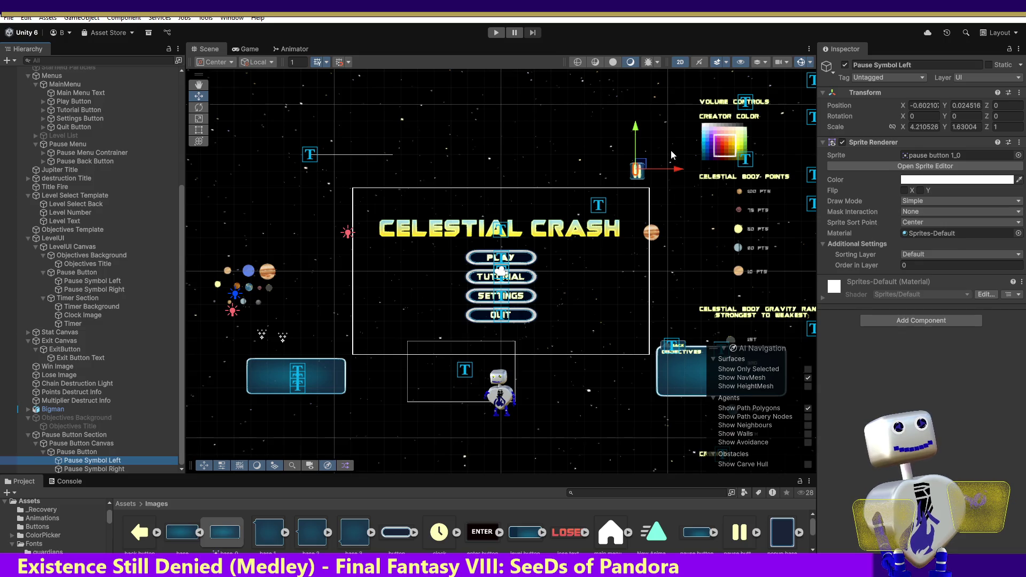
pyautogui.click(100, 453)
pyautogui.moveTo(644, 163); pyautogui.dragTo(646, 170)
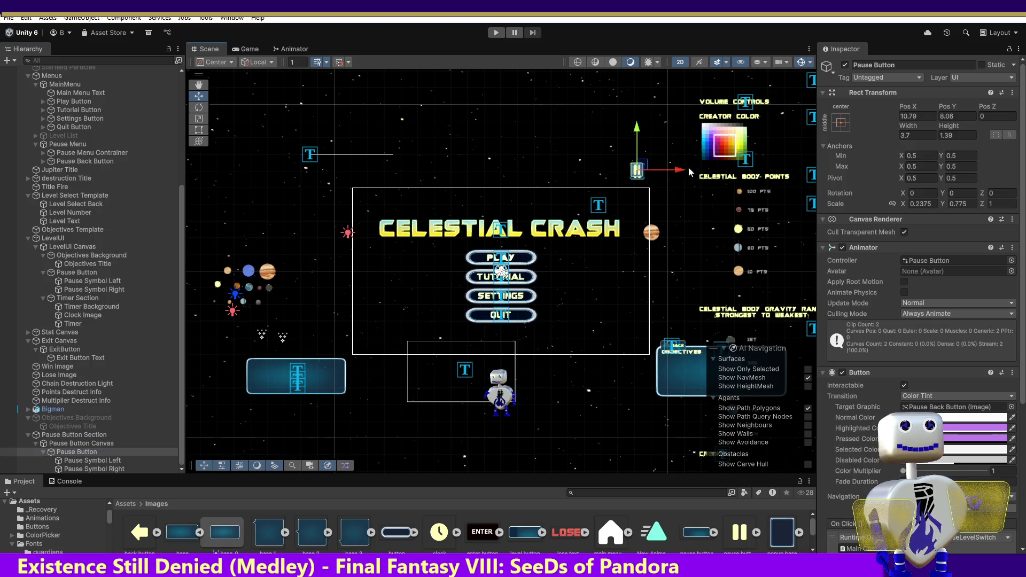
pyautogui.click(83, 444)
pyautogui.click(83, 435)
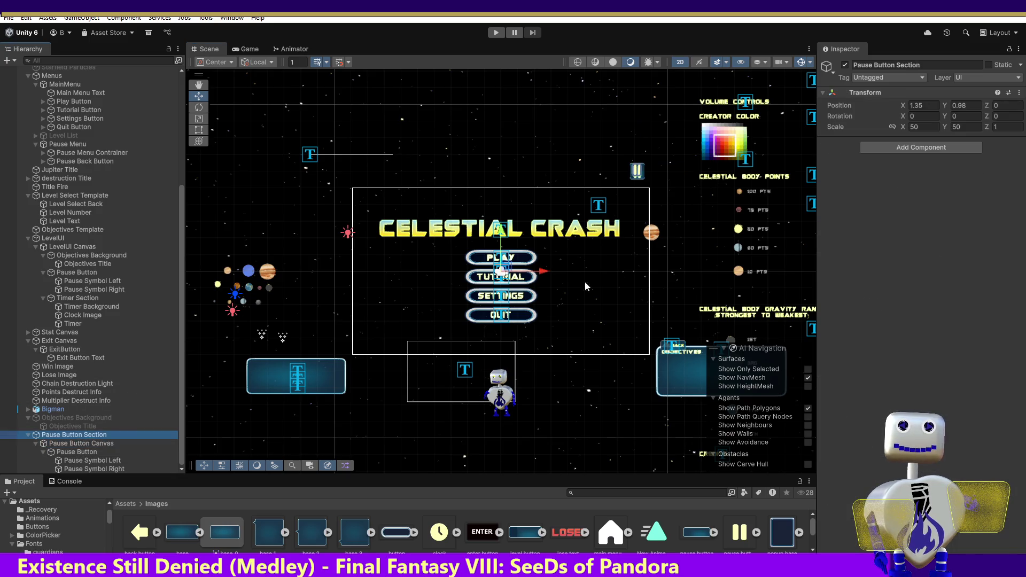
# Lock Pause Button Section's scale proportions, set it to 55, and shift the Pause Button down-left.
pyautogui.click(918, 127)
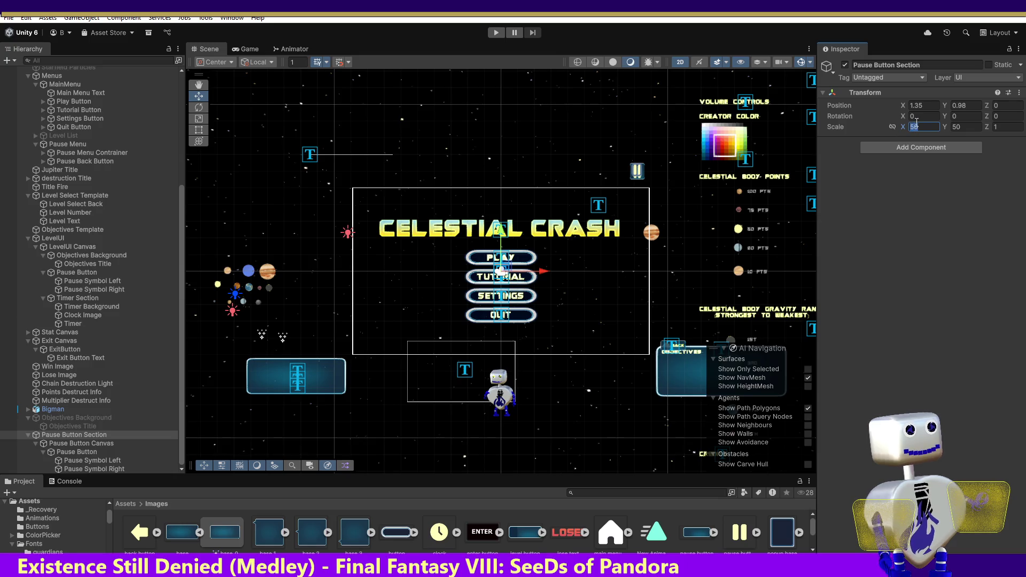
pyautogui.click(892, 126)
pyautogui.click(928, 129)
pyautogui.press('BackSpace')
pyautogui.write('5')
pyautogui.press('Return')
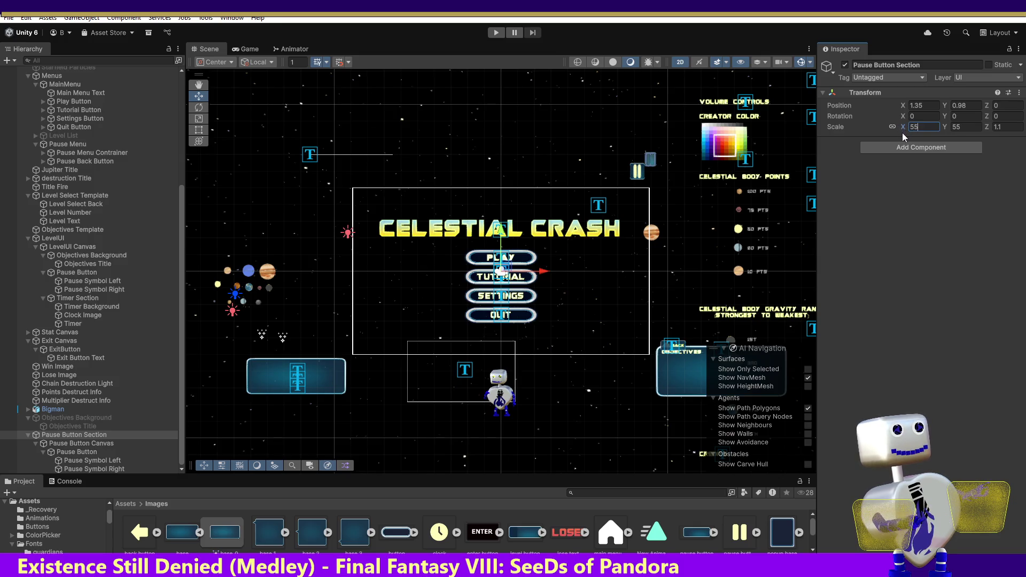
pyautogui.click(85, 460)
pyautogui.click(80, 452)
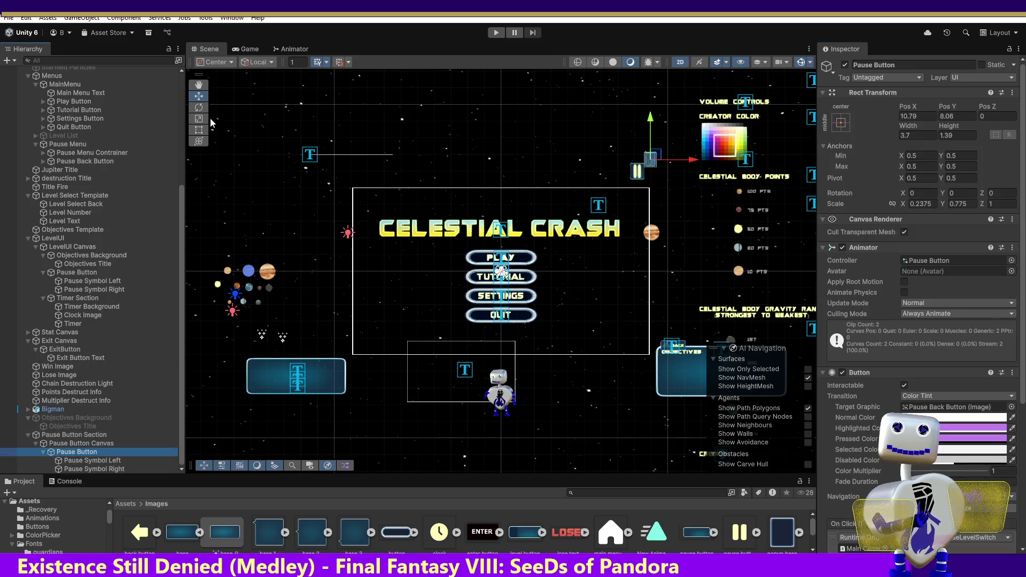
pyautogui.moveTo(655, 164); pyautogui.dragTo(647, 171)
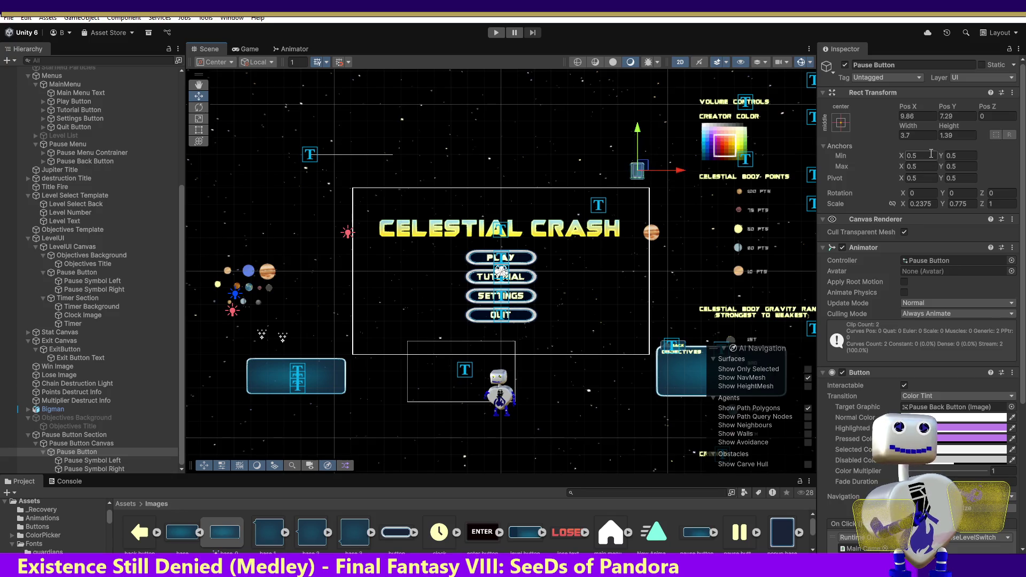
# Raise the section's proportional scale through 56 and 57 to 60, then move the Pause Button to 9.01, 6.58.
pyautogui.click(74, 435)
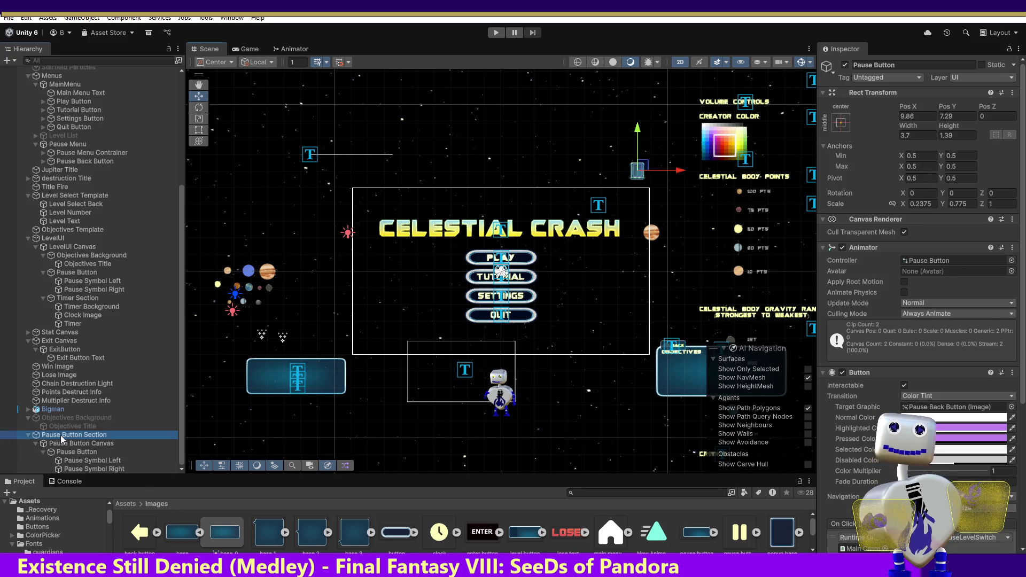
pyautogui.click(921, 126)
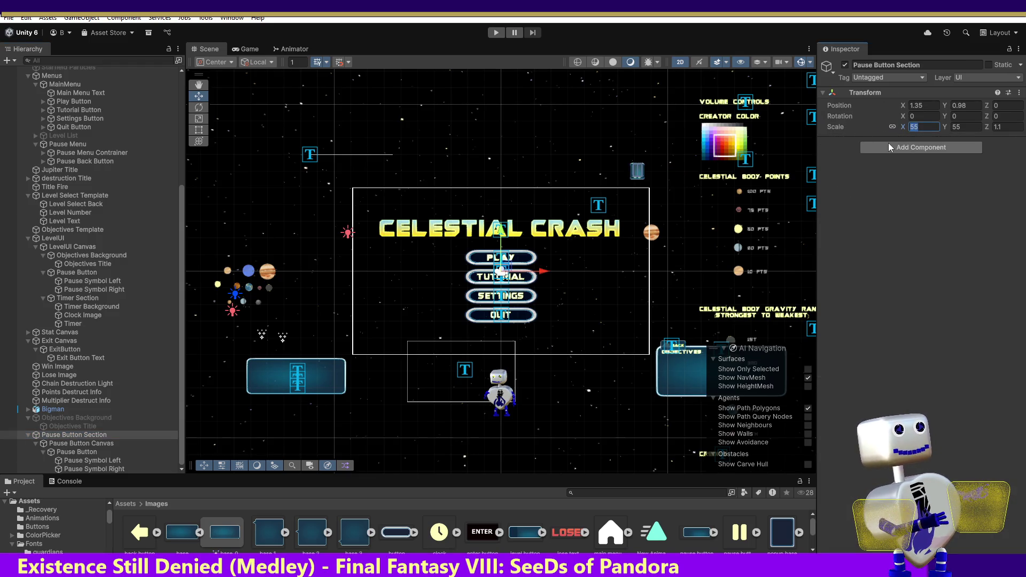
pyautogui.write('56')
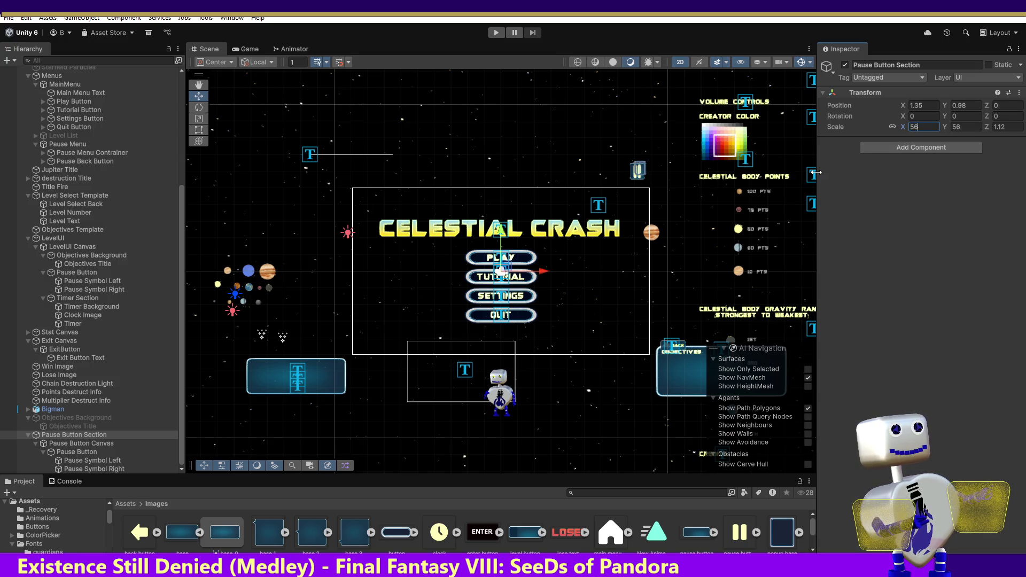
pyautogui.press('Return')
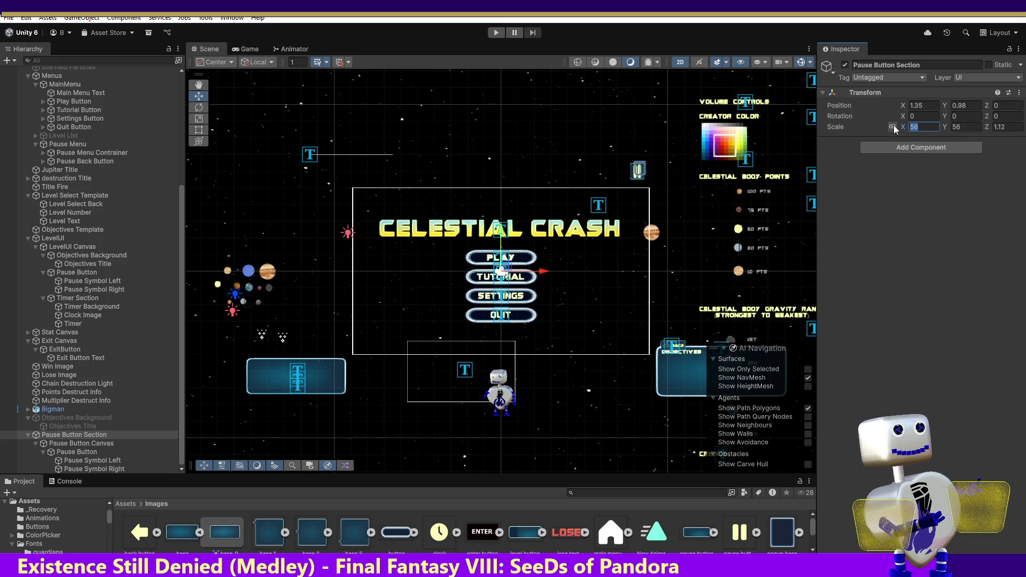
pyautogui.write('57')
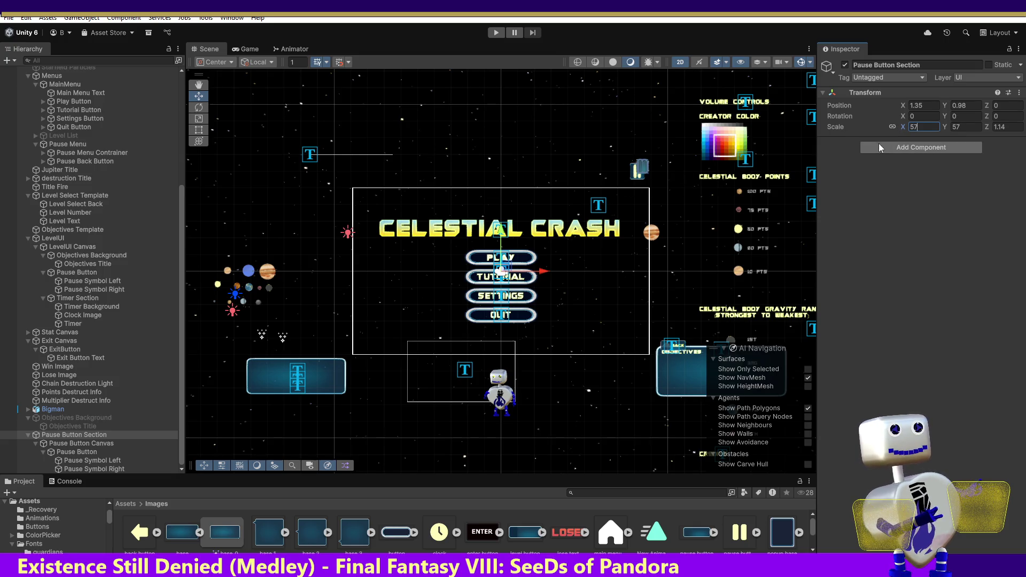
pyautogui.press('Return')
pyautogui.write('60')
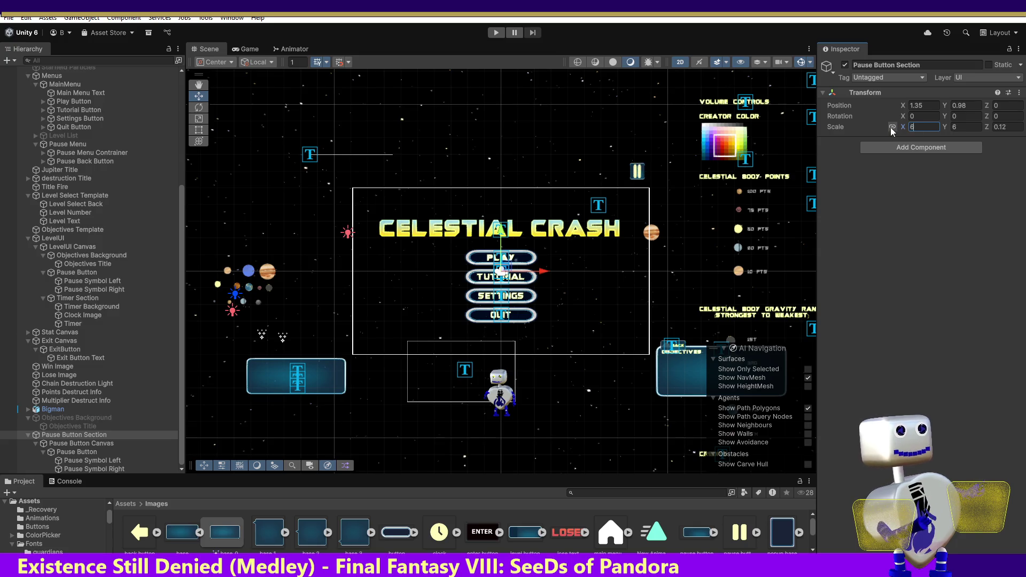
pyautogui.click(199, 96)
pyautogui.click(76, 452)
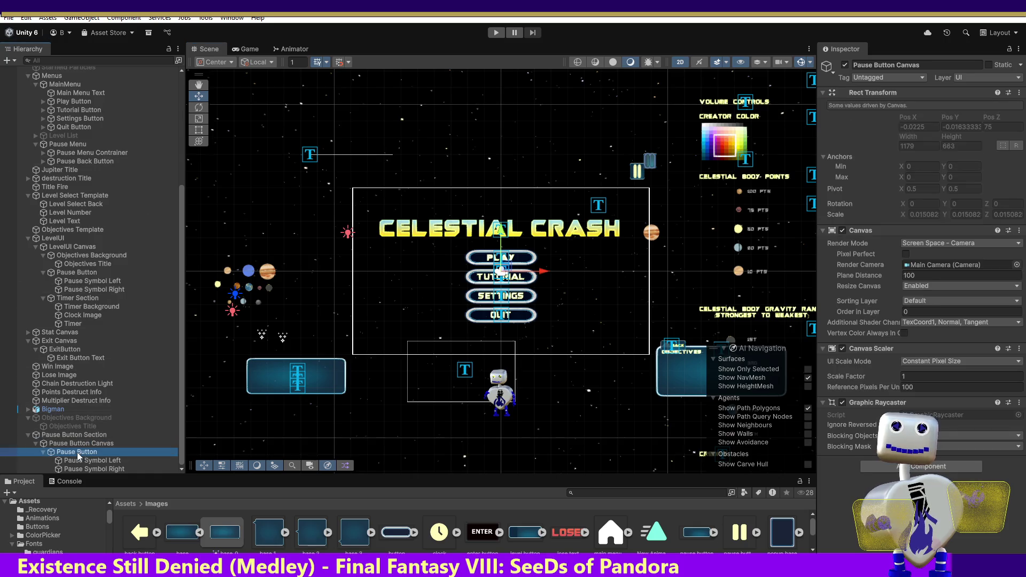
pyautogui.moveTo(652, 160); pyautogui.dragTo(640, 170)
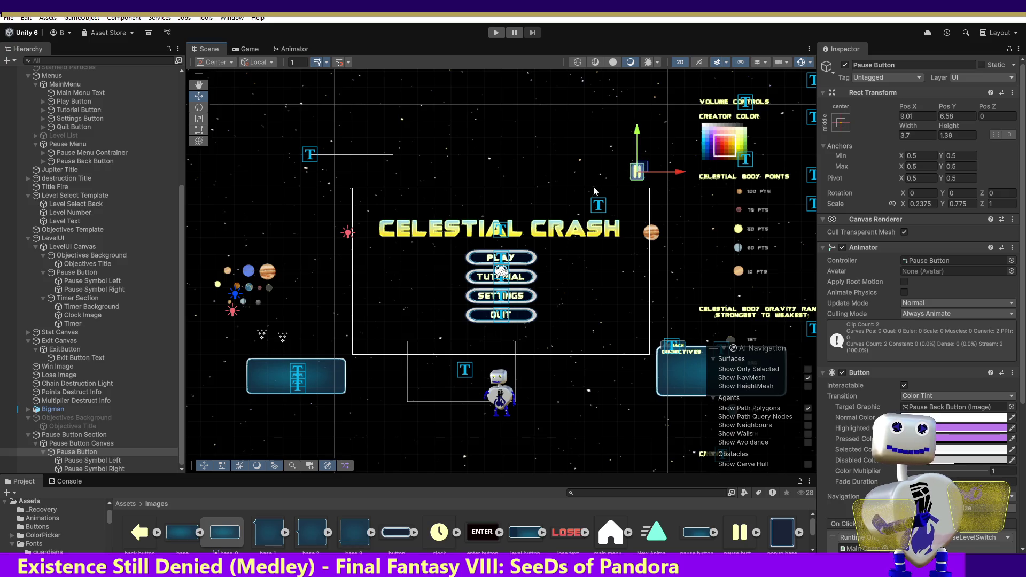
# Set Pause Button Section's X scale to 65 and centre the Pause Button on the pause graphic.
pyautogui.doubleClick(73, 452)
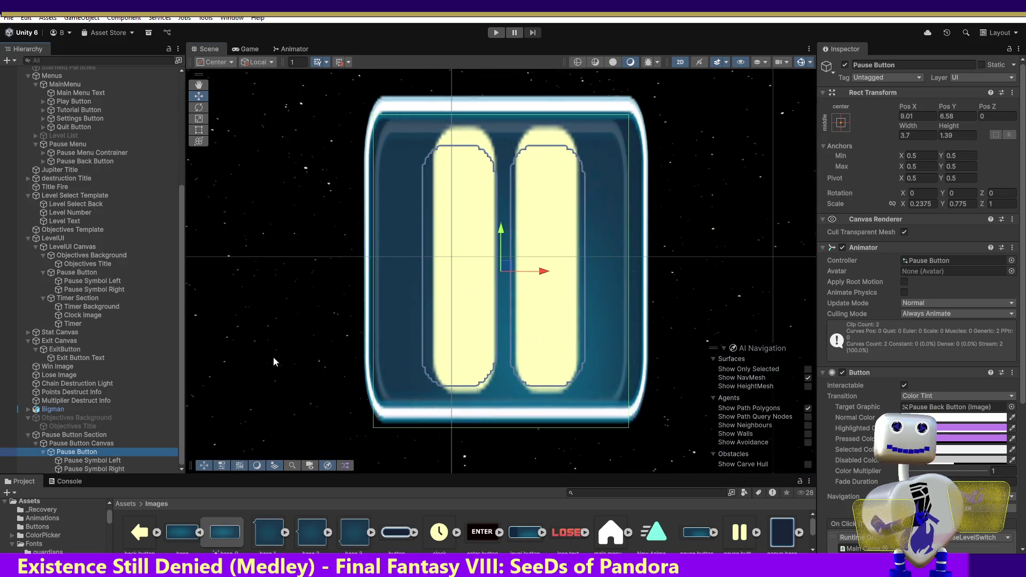
pyautogui.moveTo(510, 270)
pyautogui.mouseDown()
pyautogui.moveTo(522, 295)
pyautogui.moveTo(506, 251)
pyautogui.mouseUp()
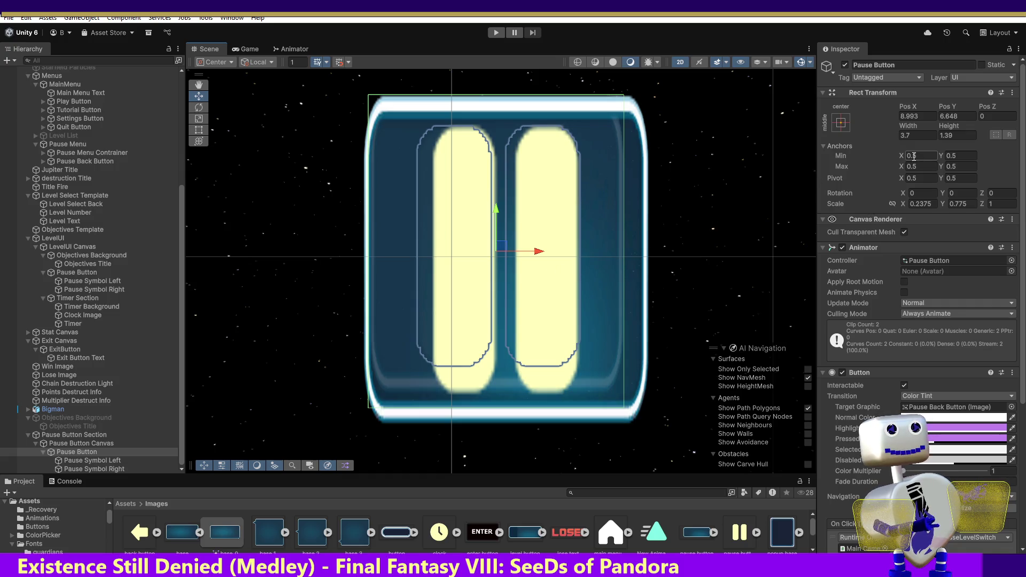
pyautogui.click(75, 435)
pyautogui.click(904, 127)
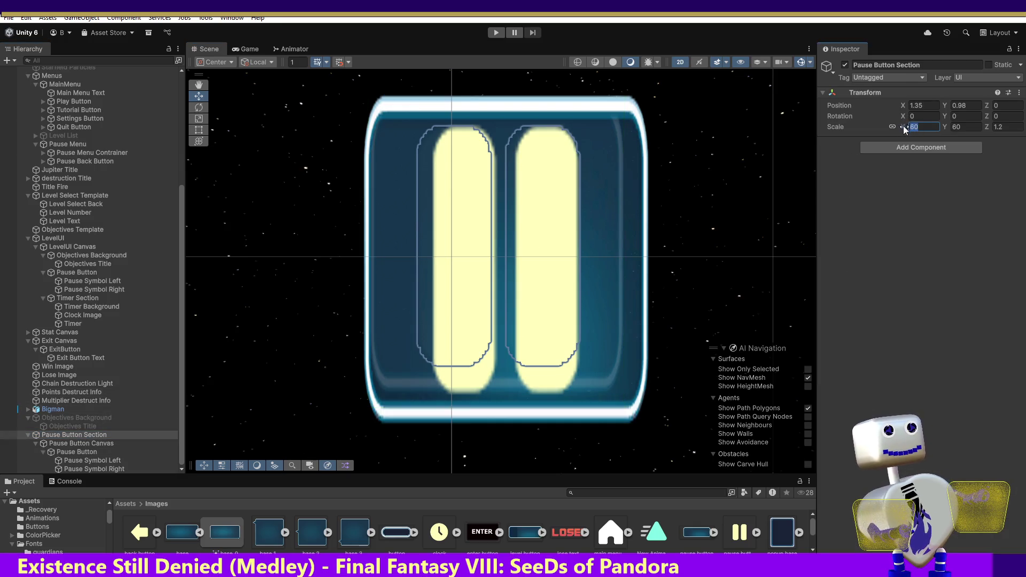
pyautogui.write('65')
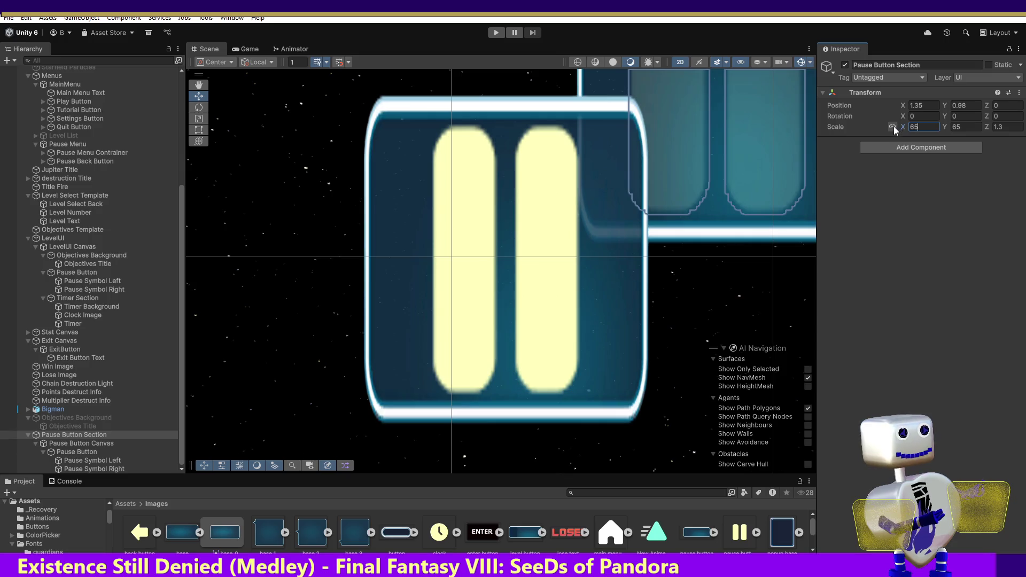
pyautogui.click(77, 451)
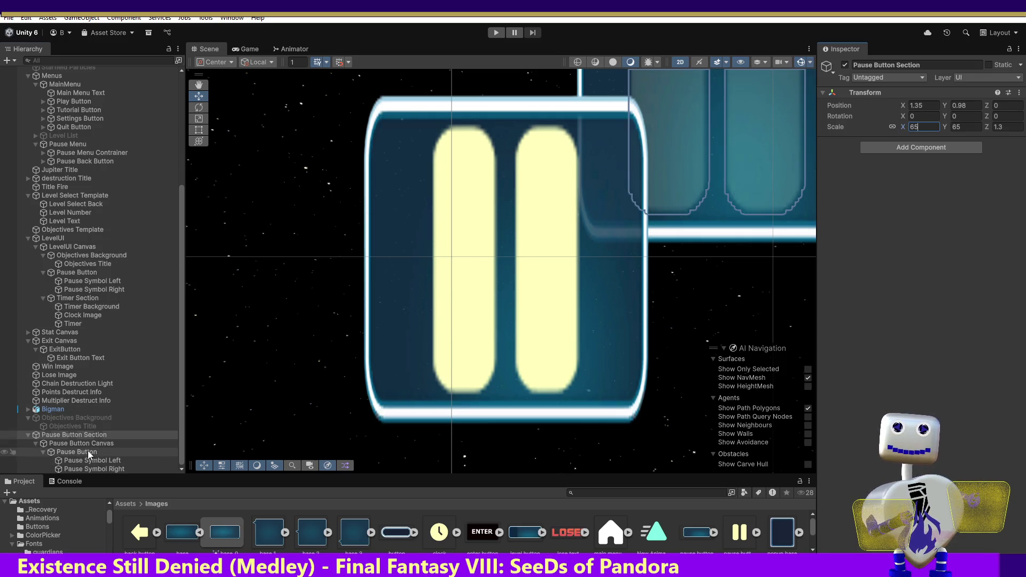
pyautogui.moveTo(718, 89)
pyautogui.mouseDown()
pyautogui.moveTo(515, 217)
pyautogui.moveTo(497, 248)
pyautogui.moveTo(502, 263)
pyautogui.moveTo(508, 256)
pyautogui.mouseUp()
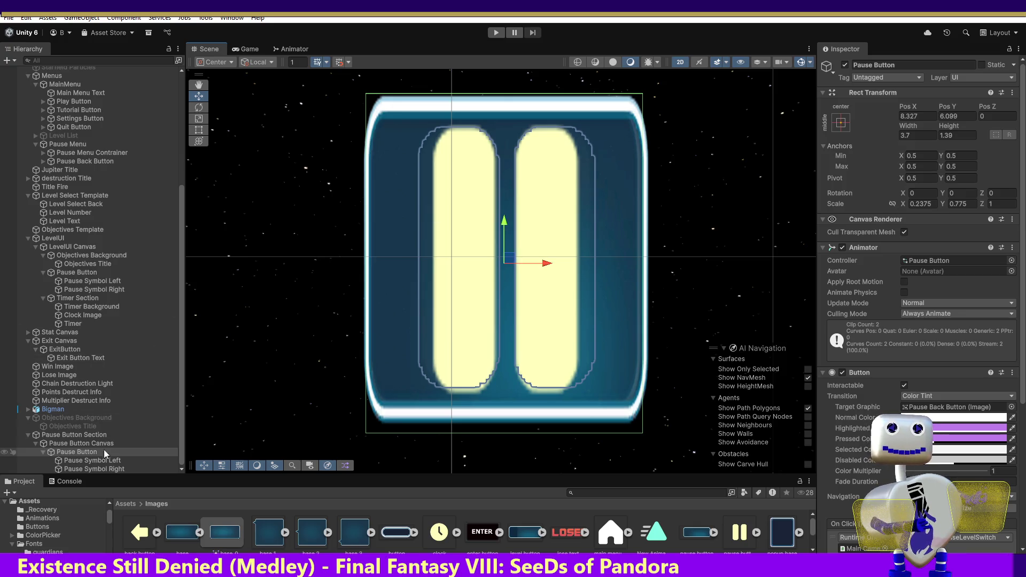
# Change the section's X scale to 67 and nudge the Pause Button to about 8.08, 5.90.
pyautogui.click(93, 435)
pyautogui.click(908, 128)
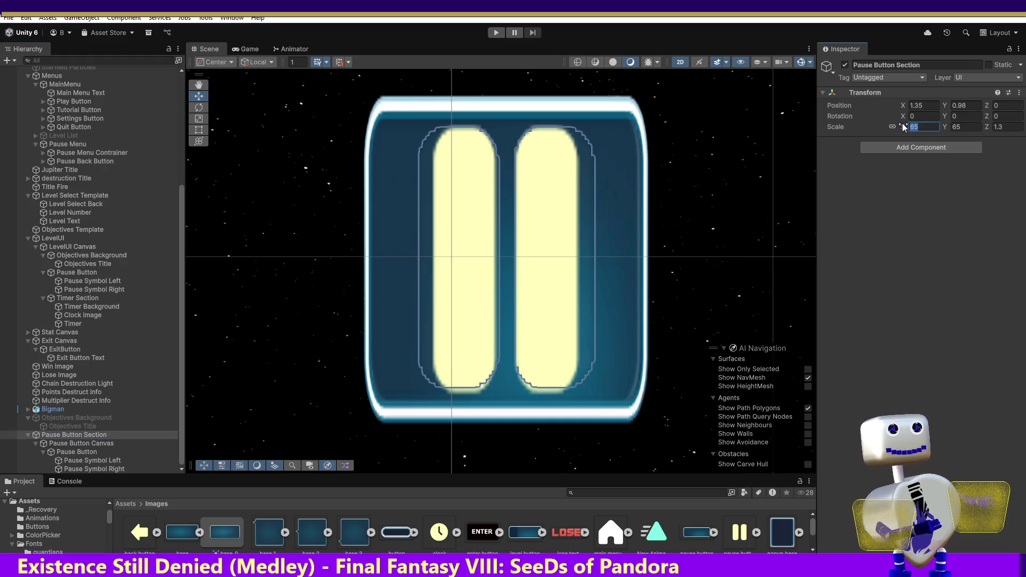
pyautogui.write('67')
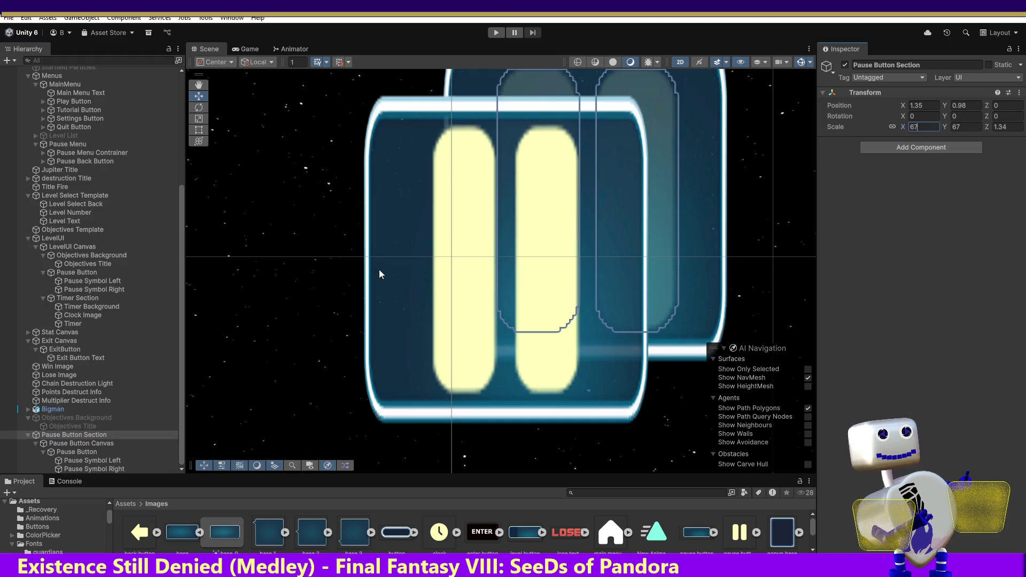
pyautogui.click(76, 452)
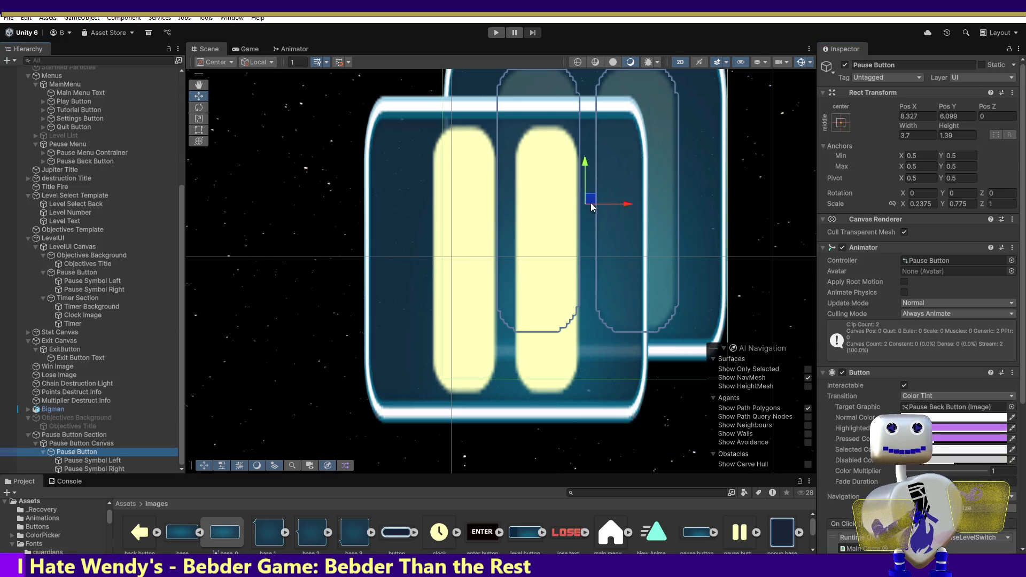
pyautogui.moveTo(590, 200); pyautogui.dragTo(513, 264)
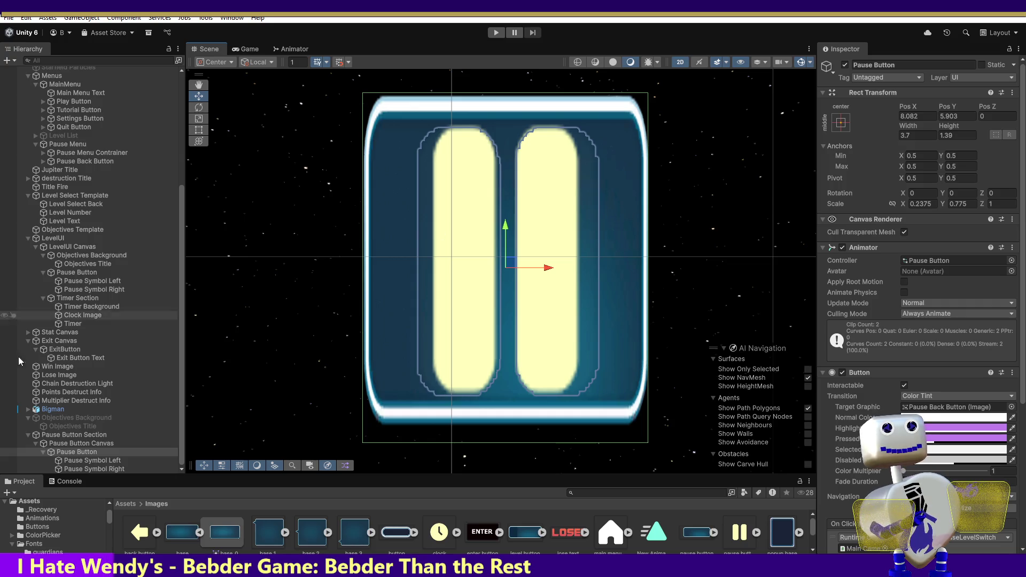
pyautogui.click(69, 273)
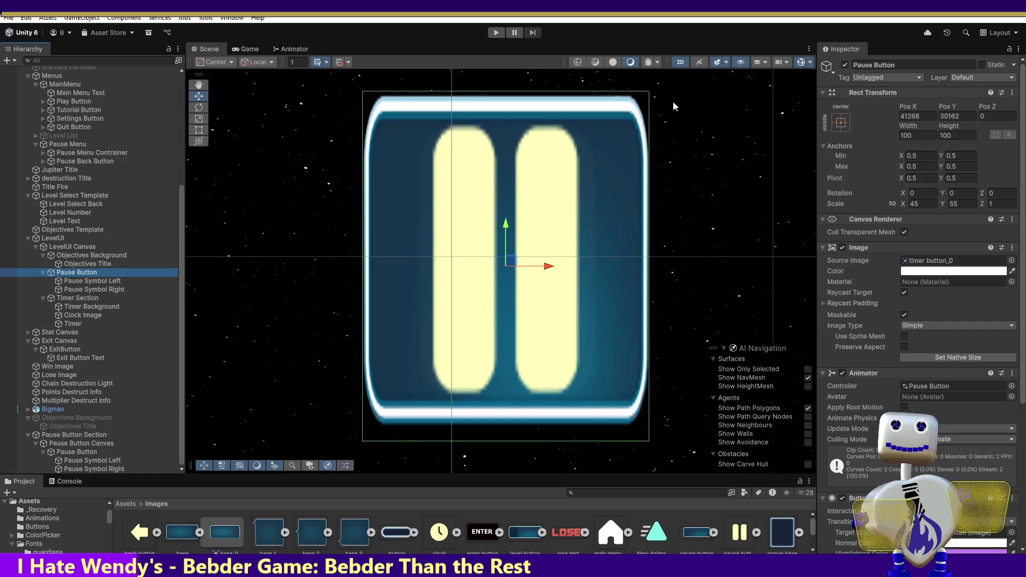
# Deactivate the Pause Button under LevelUI and start play mode.
pyautogui.click(844, 64)
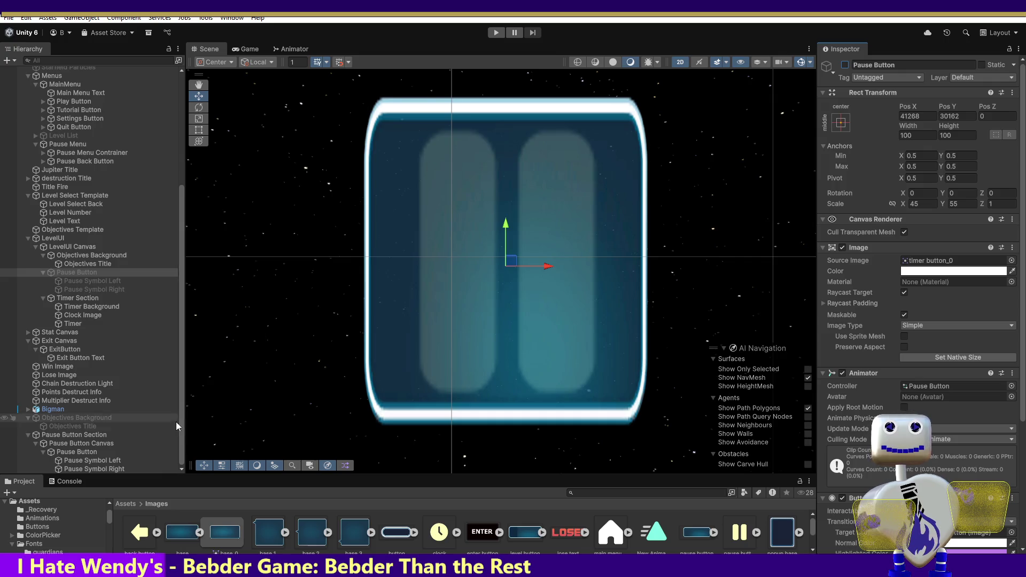
pyautogui.click(496, 33)
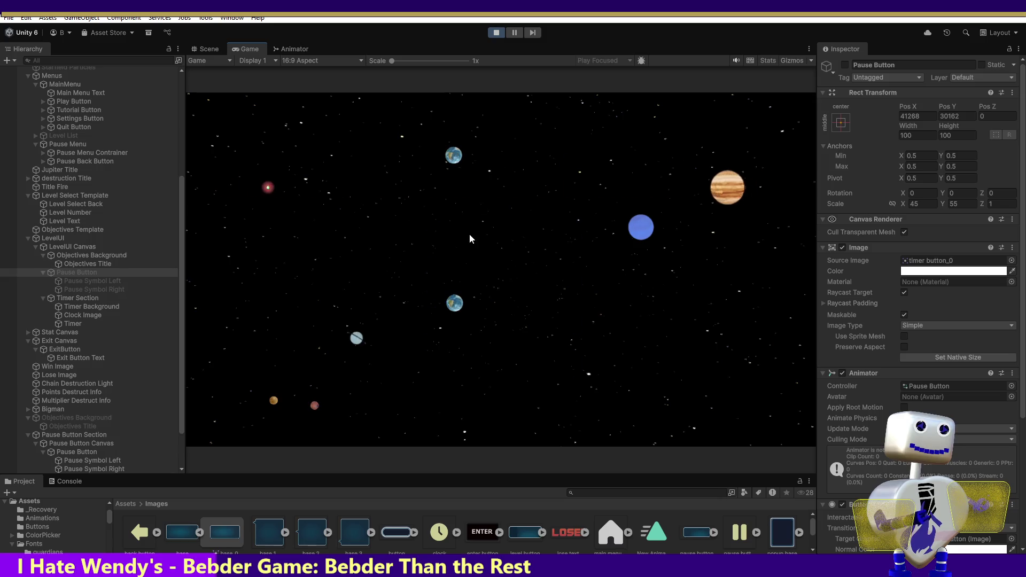
# In the running game, choose Play, then Skill Challenge, then Play to start that level.
pyautogui.click(476, 239)
pyautogui.click(476, 237)
pyautogui.click(727, 290)
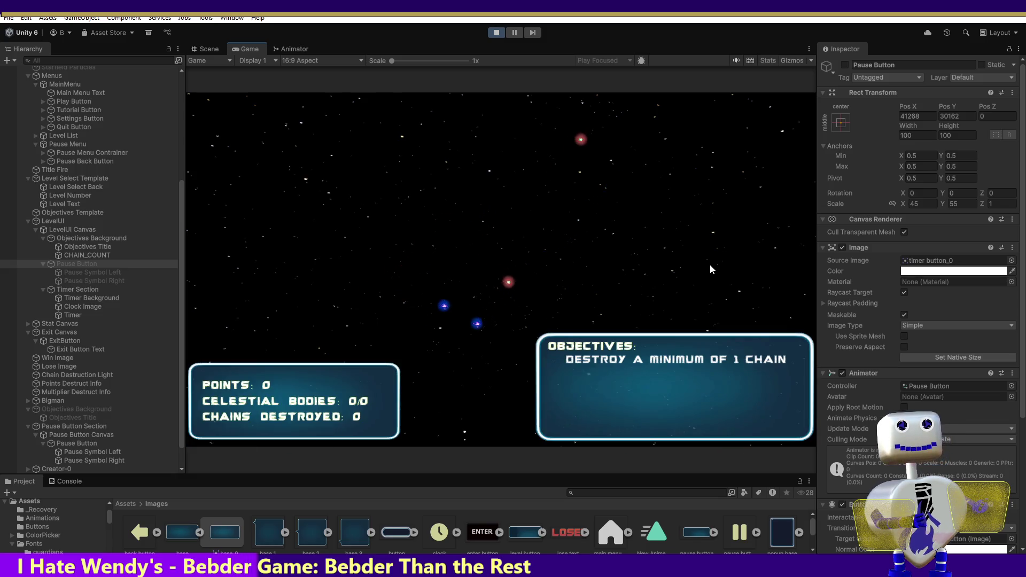
# In the Scene view, select the Pause Button under Pause Button Section and frame it.
pyautogui.click(204, 49)
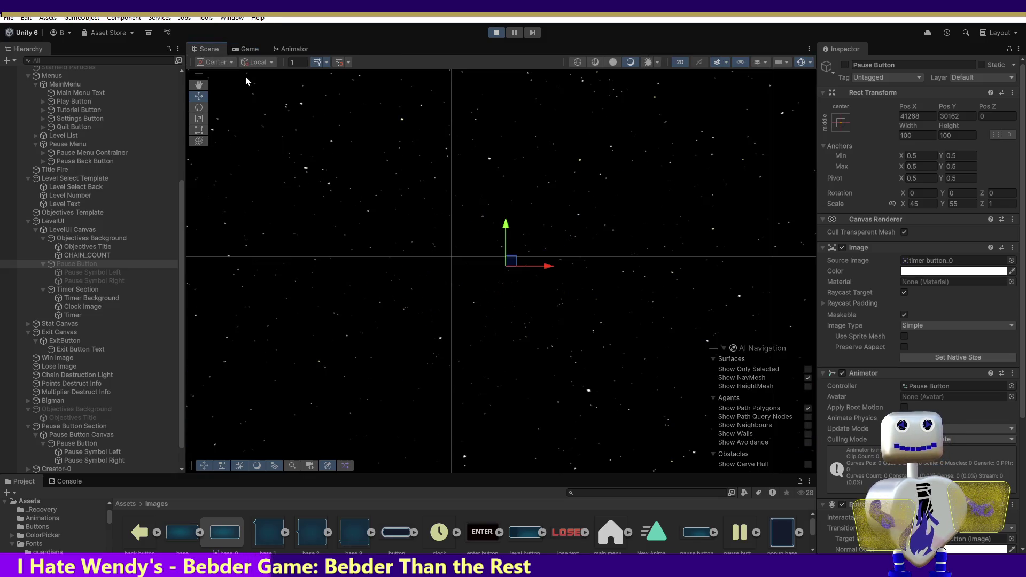
pyautogui.click(75, 428)
pyautogui.click(73, 443)
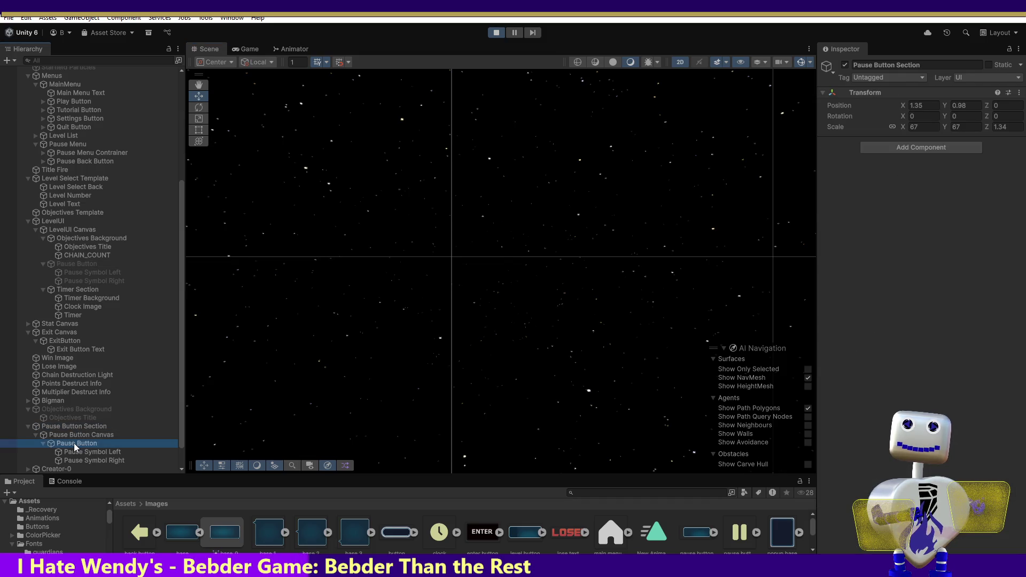
pyautogui.click(246, 49)
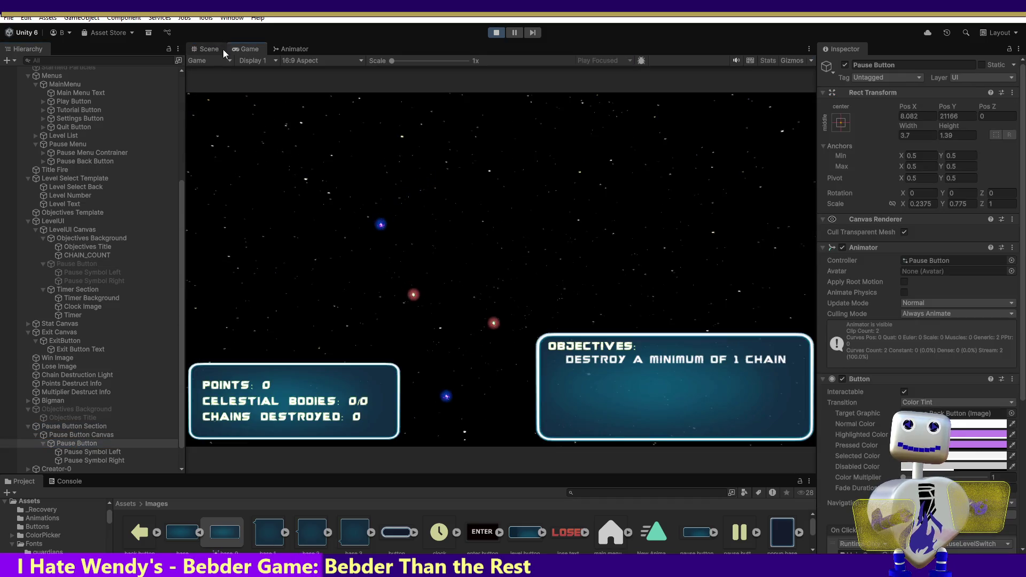
pyautogui.click(222, 49)
pyautogui.doubleClick(76, 443)
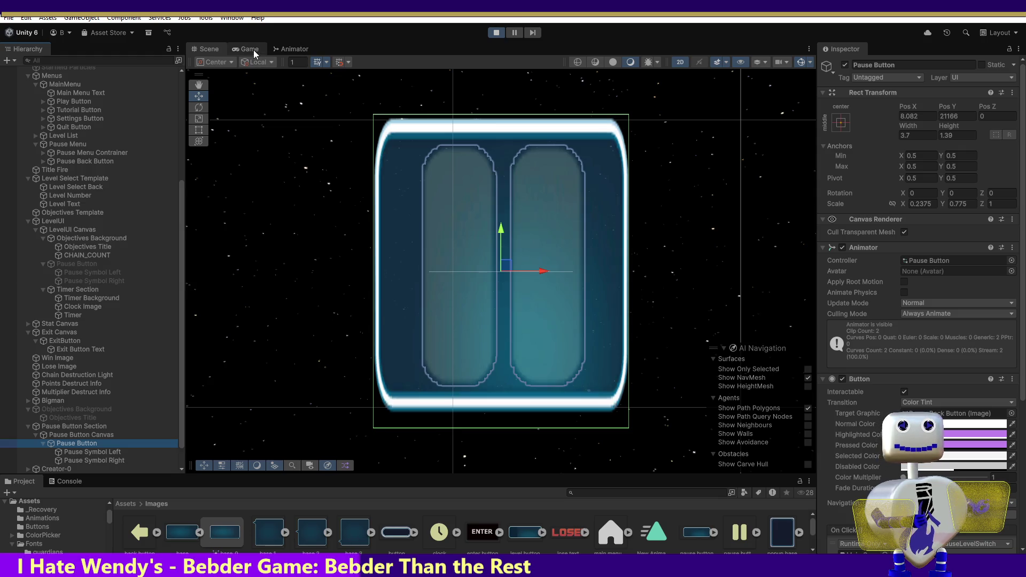
# Frame the Main Camera to show the whole game layout.
pyautogui.moveTo(176, 184)
pyautogui.mouseDown()
pyautogui.moveTo(181, 163)
pyautogui.moveTo(117, 50)
pyautogui.mouseUp()
pyautogui.click(88, 79)
pyautogui.doubleClick(88, 78)
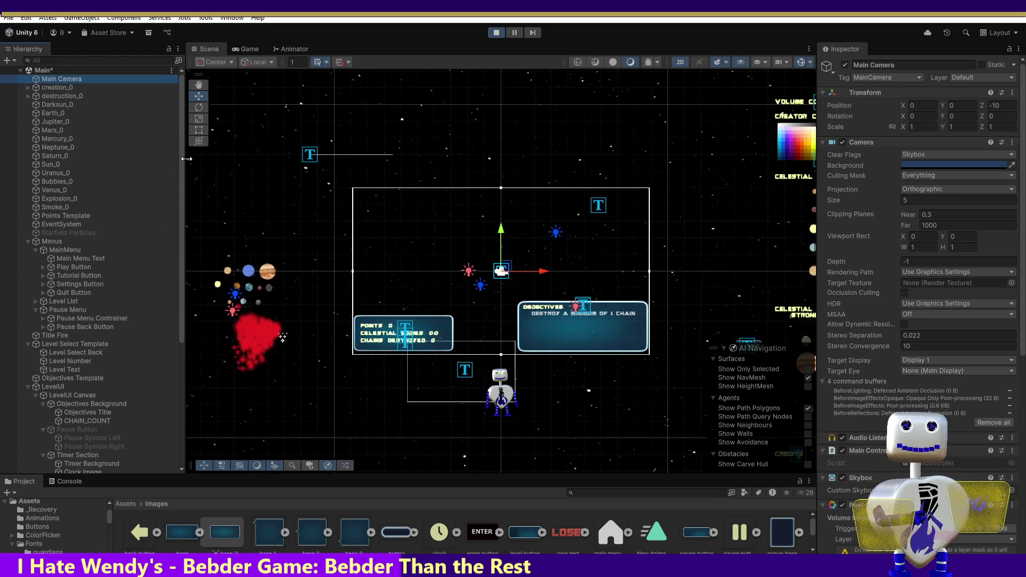
# Select the Pause Button Section and enter 1 as its Scale X.
pyautogui.moveTo(182, 161); pyautogui.dragTo(182, 283)
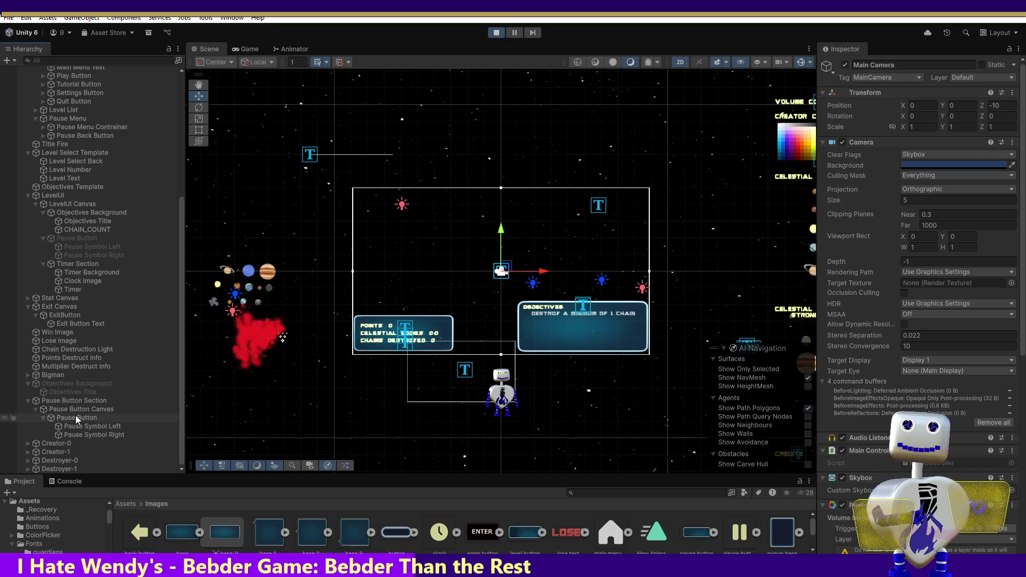
pyautogui.doubleClick(76, 417)
pyautogui.click(91, 401)
pyautogui.click(911, 125)
pyautogui.write('1')
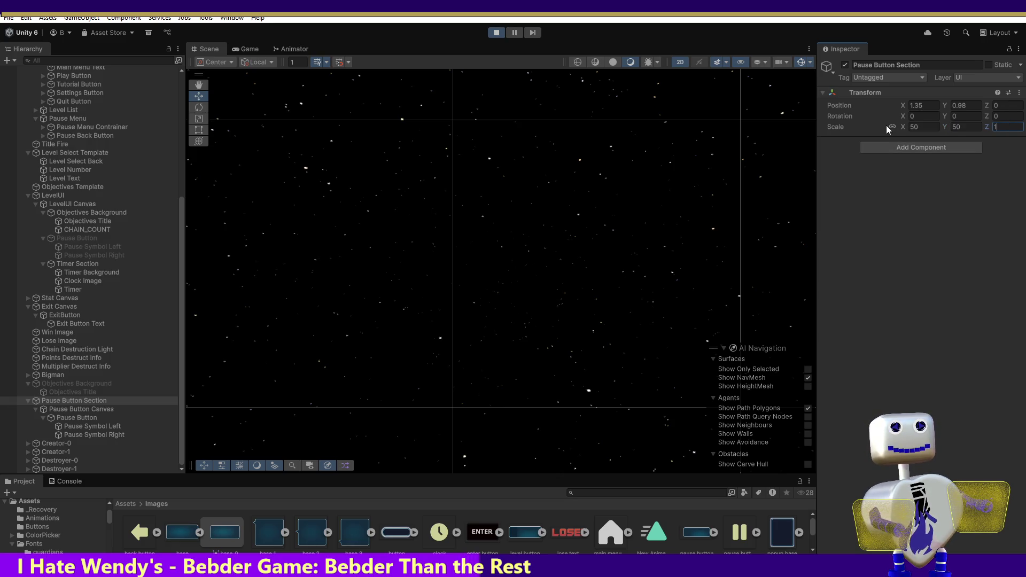
# Set the Pause Button Section's remaining scale value to 1 and frame the Pause Button.
pyautogui.press('Tab')
pyautogui.write('1')
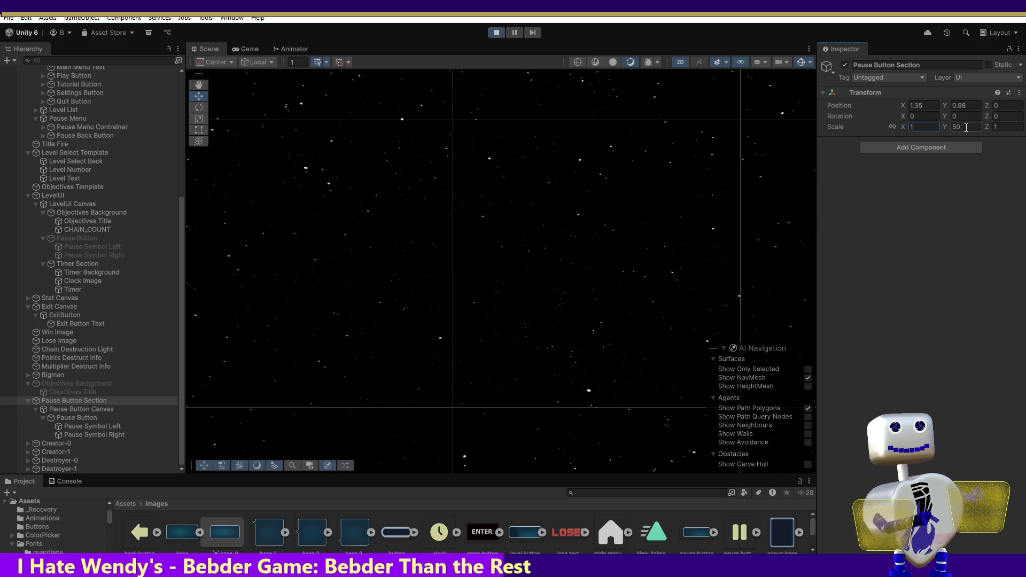
pyautogui.doubleClick(84, 418)
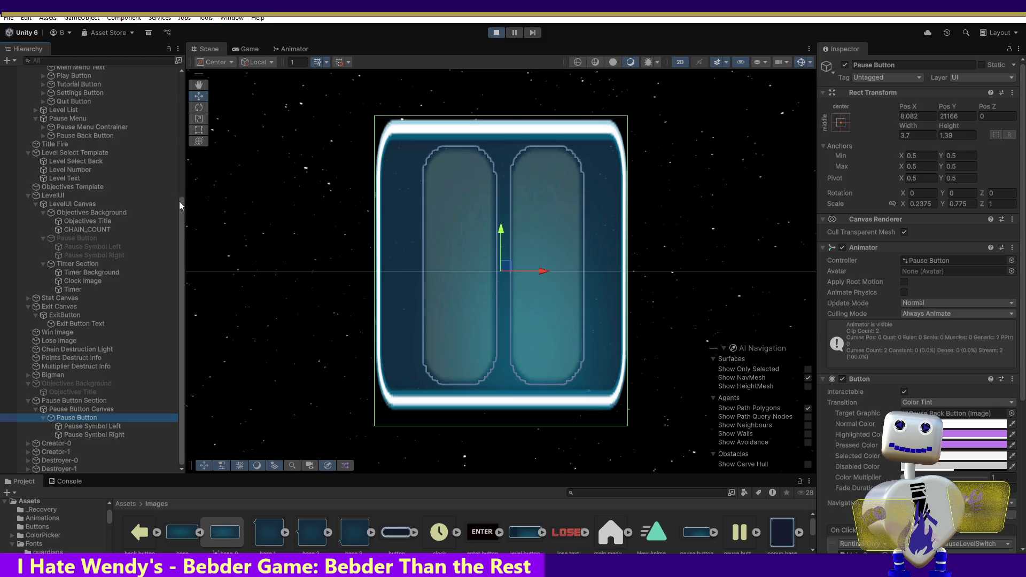
# Frame the Main Camera, undoing an accidental camera move.
pyautogui.moveTo(179, 205); pyautogui.dragTo(173, 48)
pyautogui.doubleClick(67, 78)
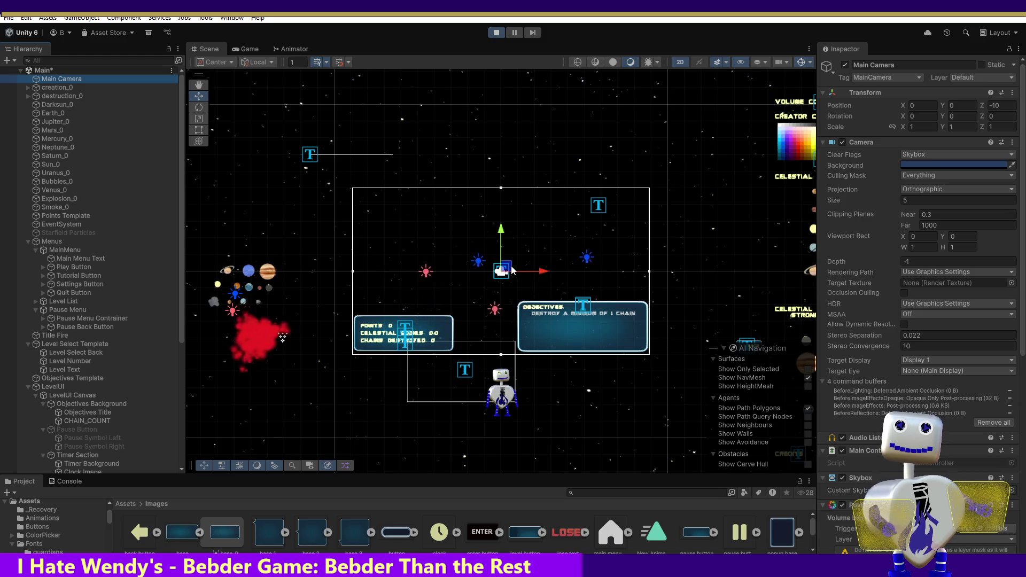
pyautogui.moveTo(512, 268); pyautogui.dragTo(516, 258)
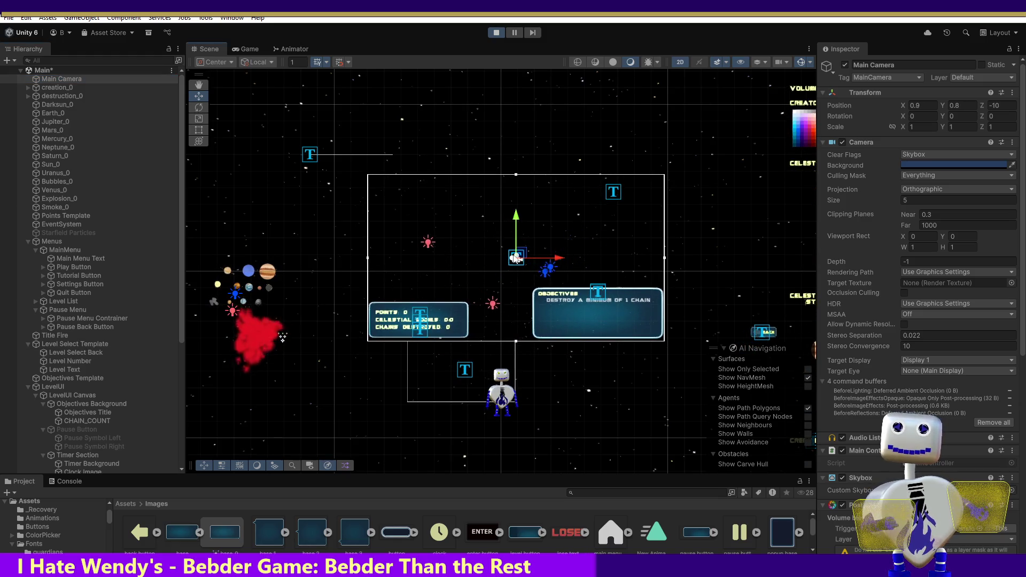
pyautogui.hotkey('ctrl', 'z')
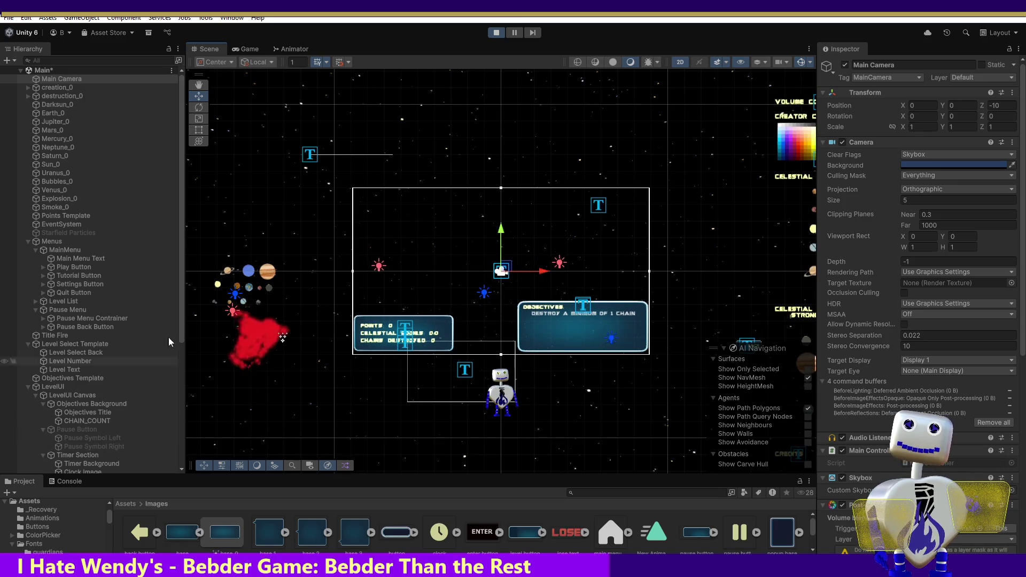
# Reselect the Pause Button Section, frame the Pause Button, then select the Main Camera.
pyautogui.moveTo(179, 300); pyautogui.dragTo(160, 463)
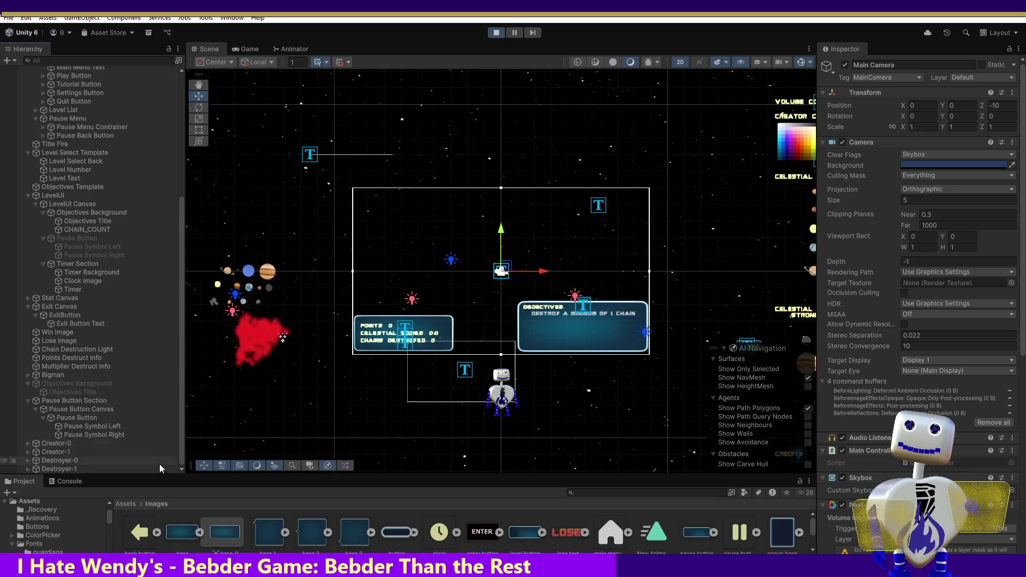
pyautogui.click(69, 400)
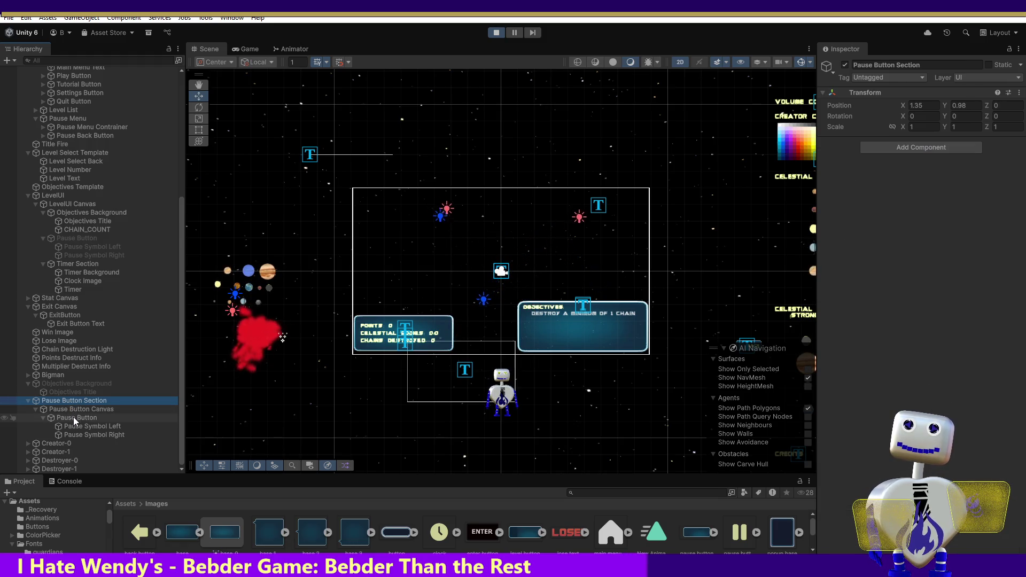
pyautogui.doubleClick(73, 418)
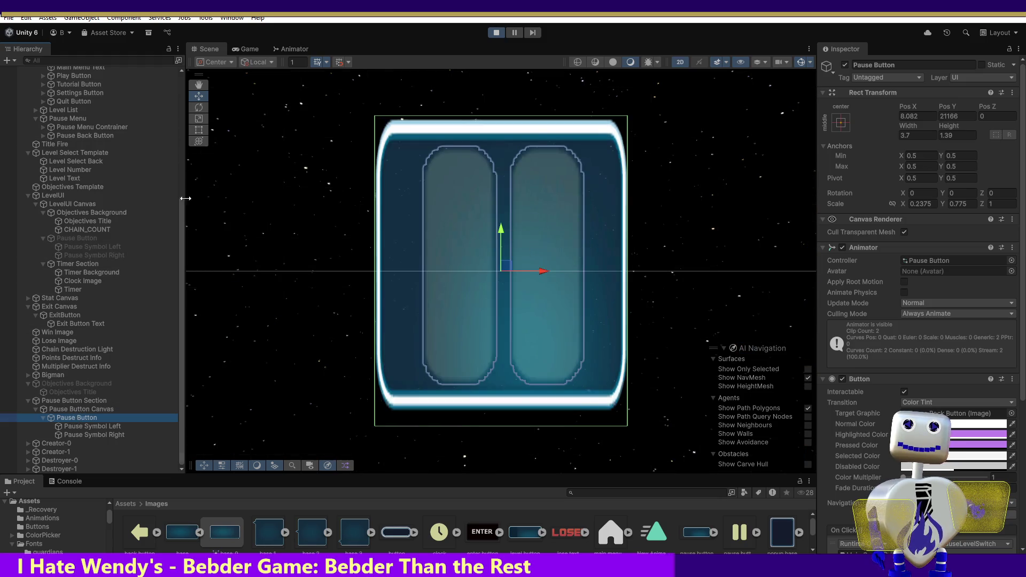
pyautogui.moveTo(180, 214); pyautogui.dragTo(173, 68)
pyautogui.click(104, 81)
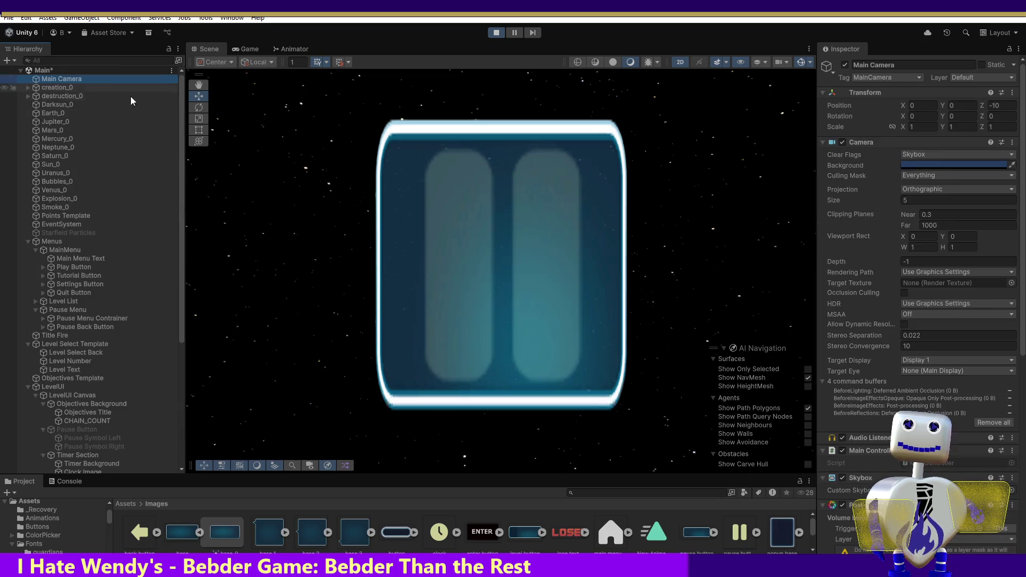
# Frame the game layout, then select the Pause Button and its parent Pause Button Section's X scale.
pyautogui.moveTo(180, 185); pyautogui.dragTo(179, 335)
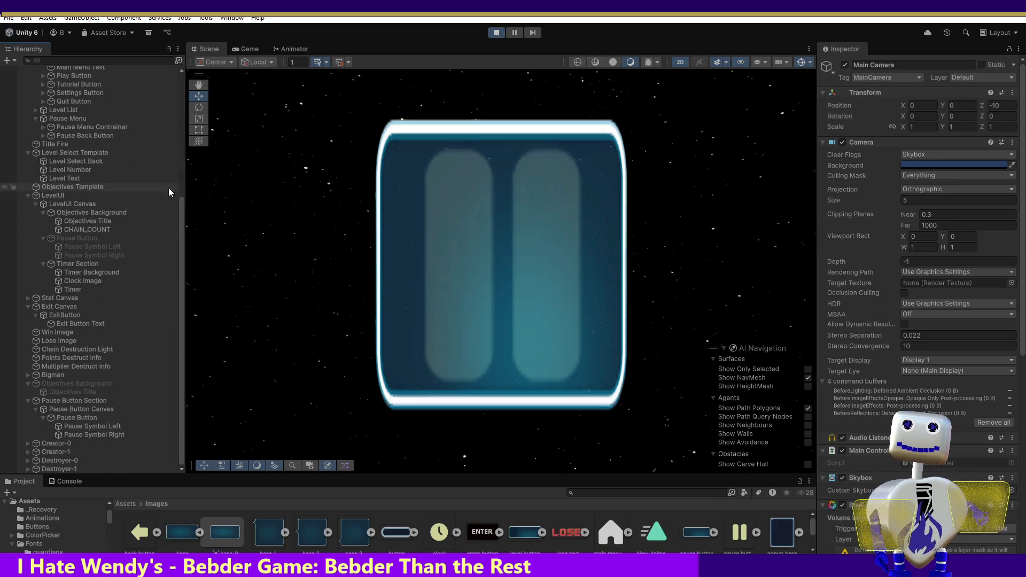
pyautogui.moveTo(181, 211)
pyautogui.mouseDown()
pyautogui.moveTo(182, 162)
pyautogui.moveTo(120, 79)
pyautogui.mouseUp()
pyautogui.doubleClick(114, 78)
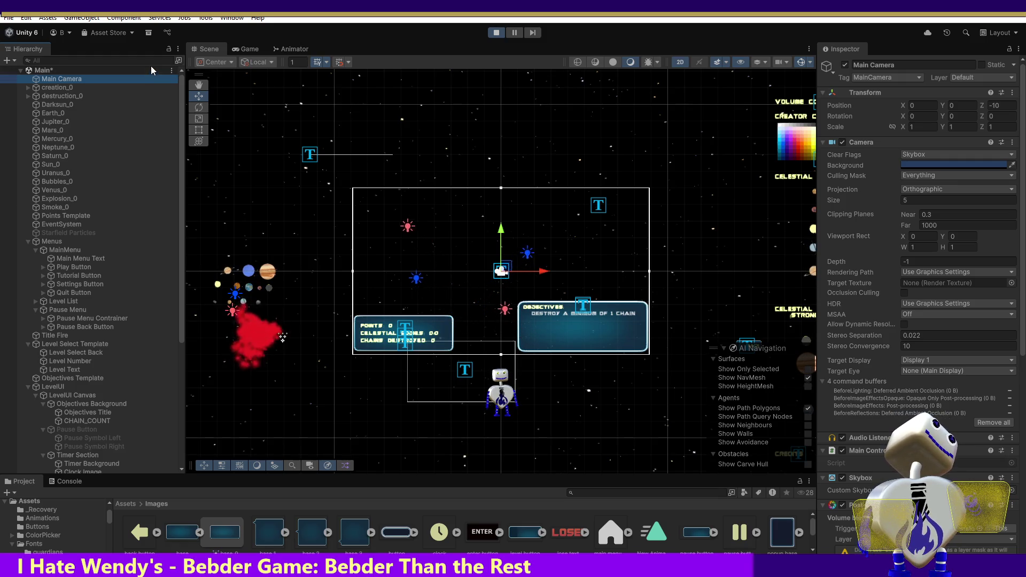
pyautogui.moveTo(180, 193); pyautogui.dragTo(176, 319)
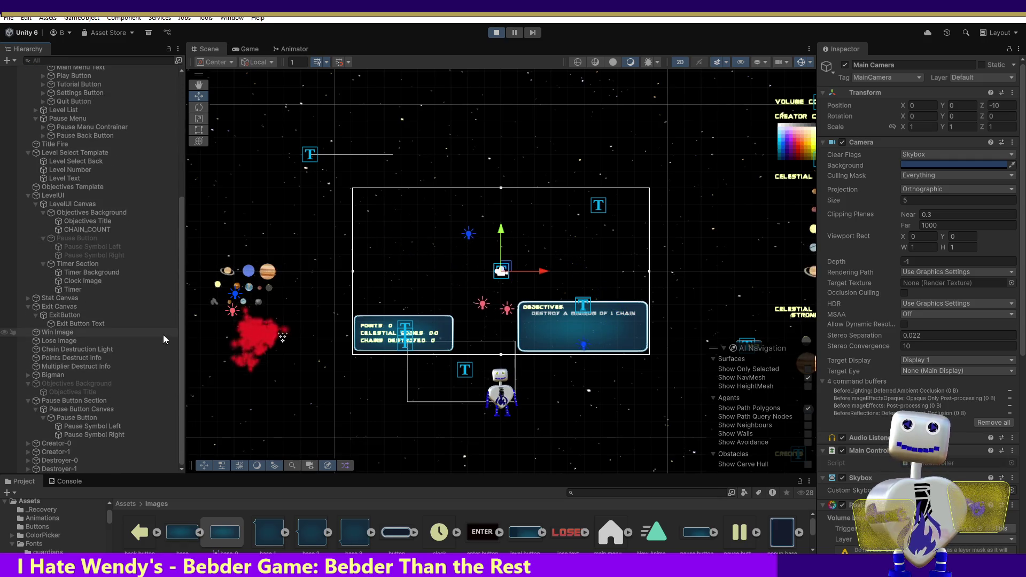
pyautogui.click(86, 417)
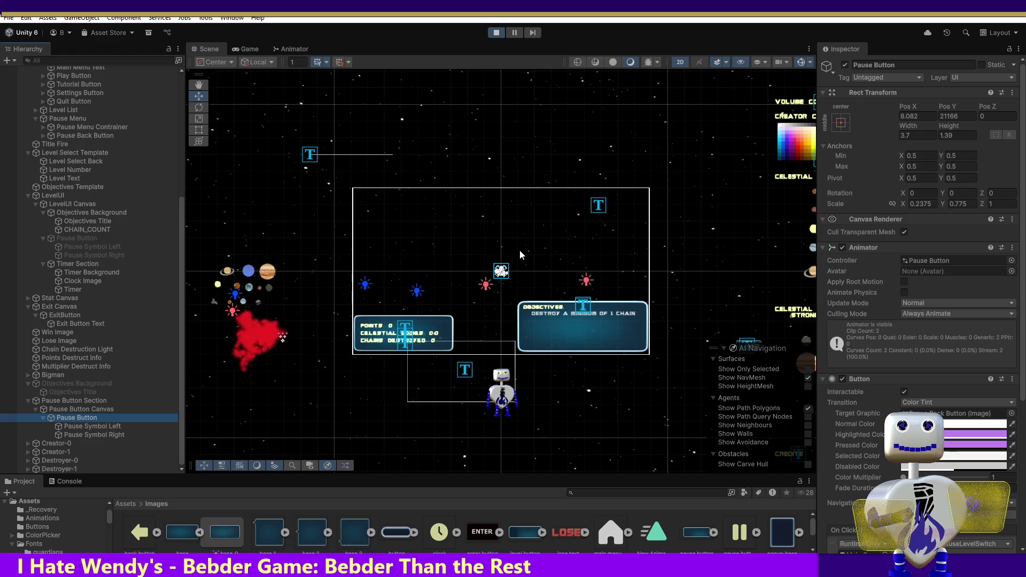
pyautogui.click(101, 402)
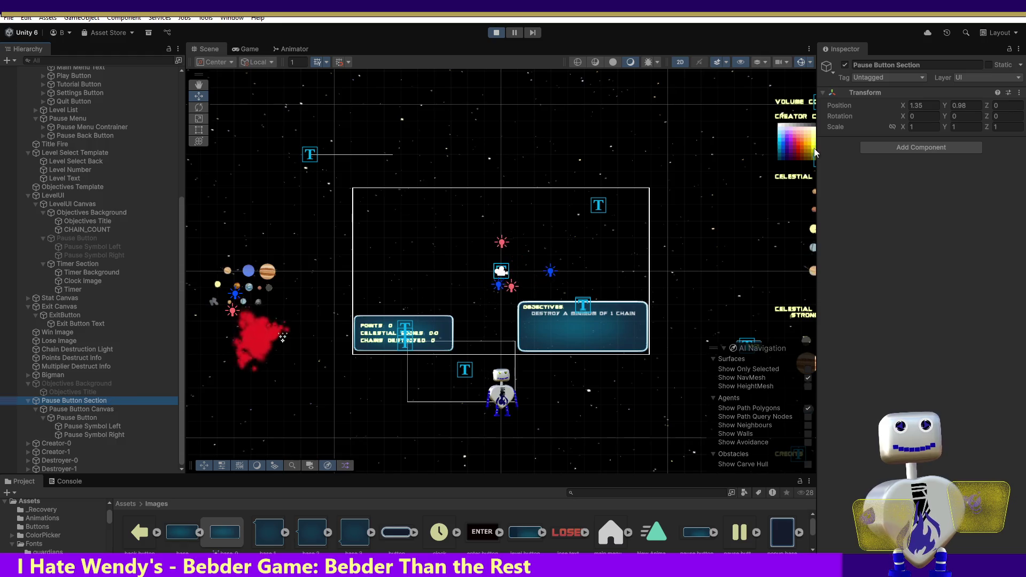
pyautogui.click(915, 127)
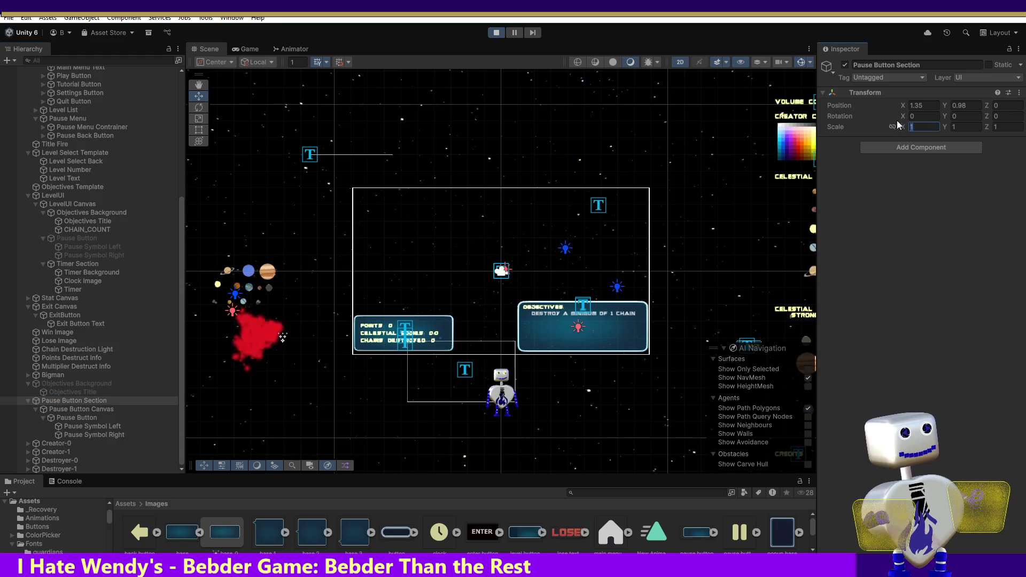
# Set the Pause Button Section's X and Y scale to 2.
pyautogui.write('2')
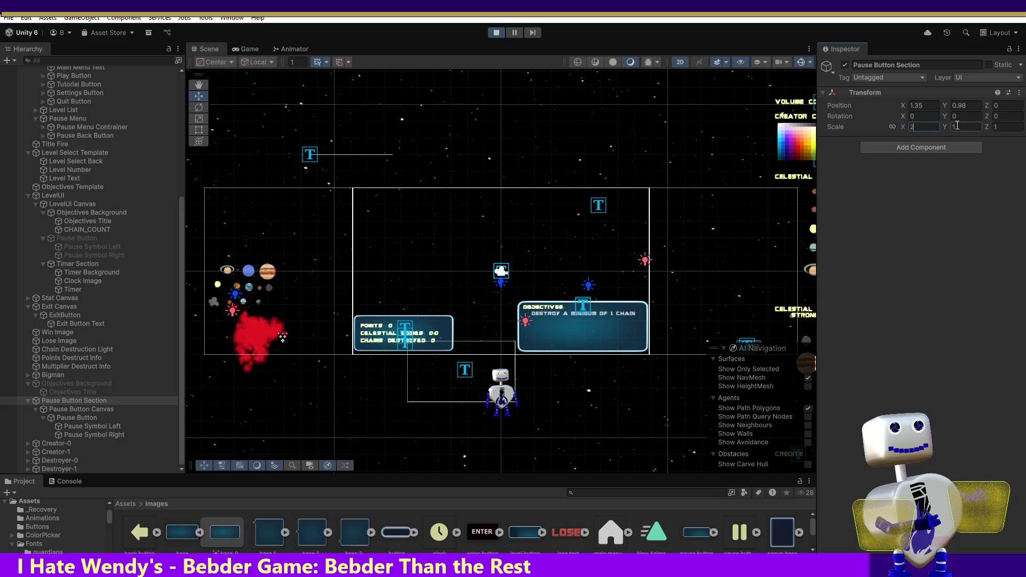
pyautogui.click(950, 127)
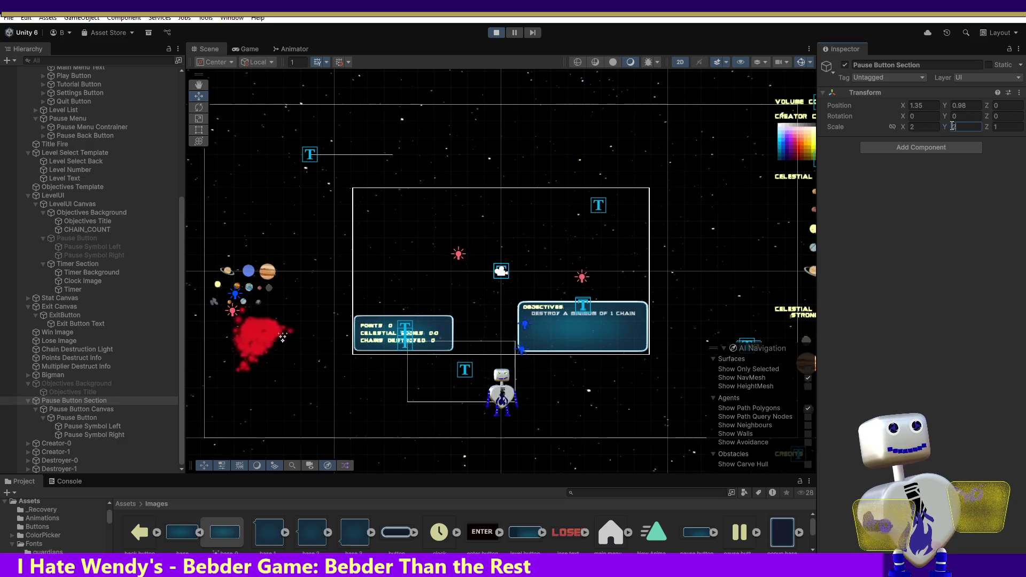
pyautogui.write('2')
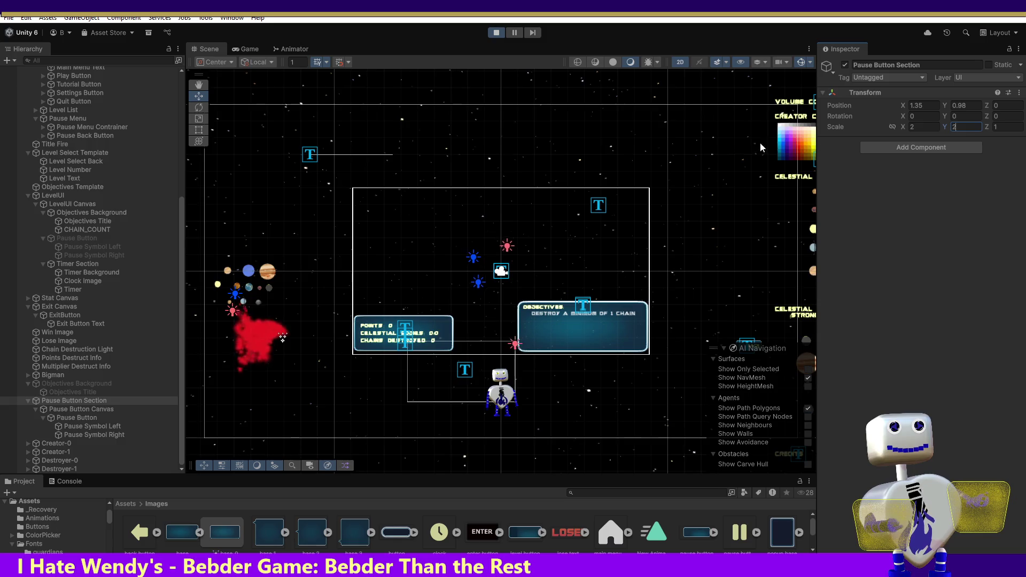
# Change the Pause Button Section's X and Y scale to 50 and frame the Pause Button.
pyautogui.click(98, 418)
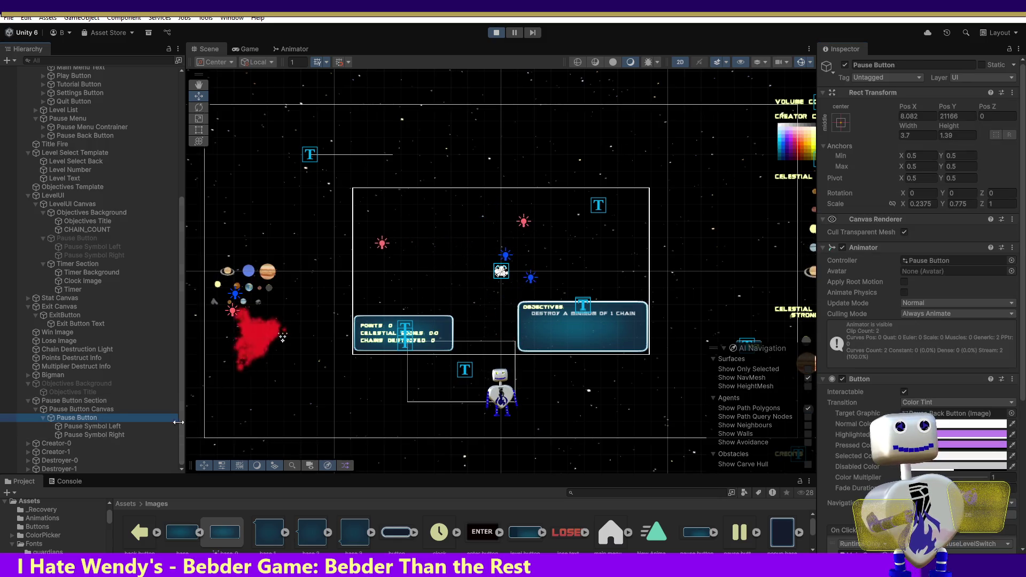
pyautogui.click(101, 401)
pyautogui.click(926, 126)
pyautogui.write('50')
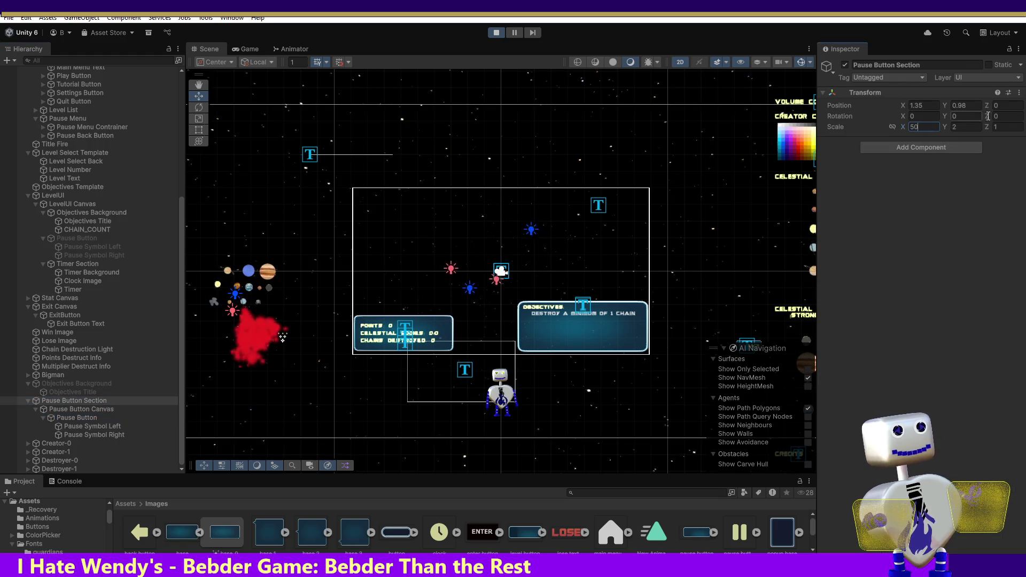
pyautogui.click(972, 128)
pyautogui.write('50')
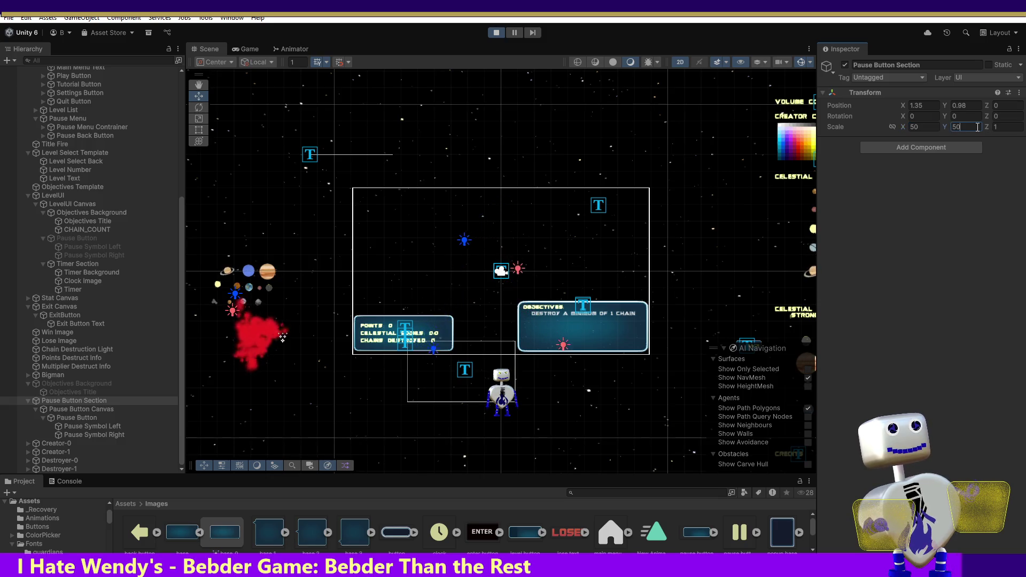
pyautogui.doubleClick(89, 418)
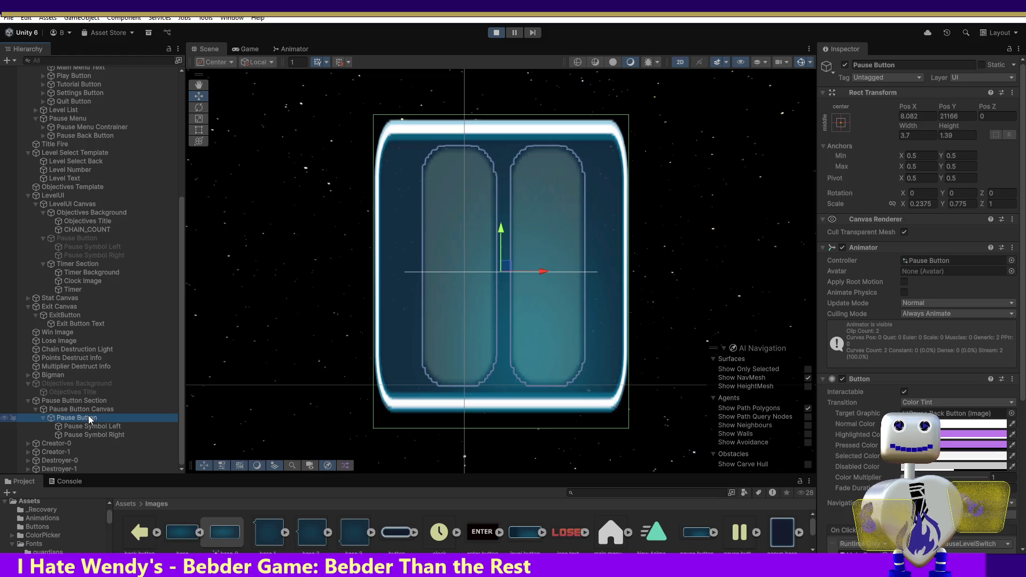
# Set the Pause Button's Pos X to 0, then frame the Main Camera view.
pyautogui.click(903, 117)
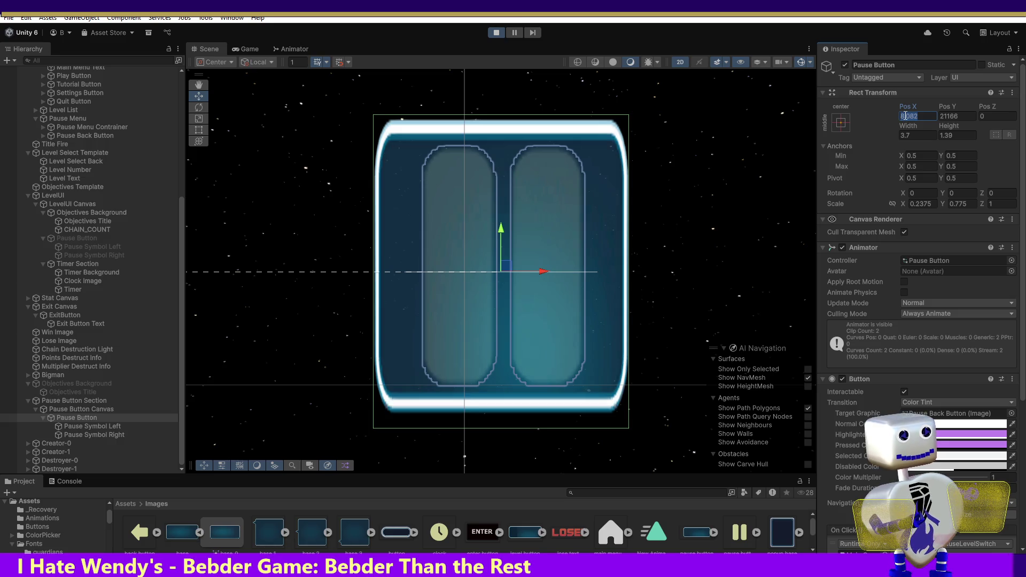
pyautogui.write('8')
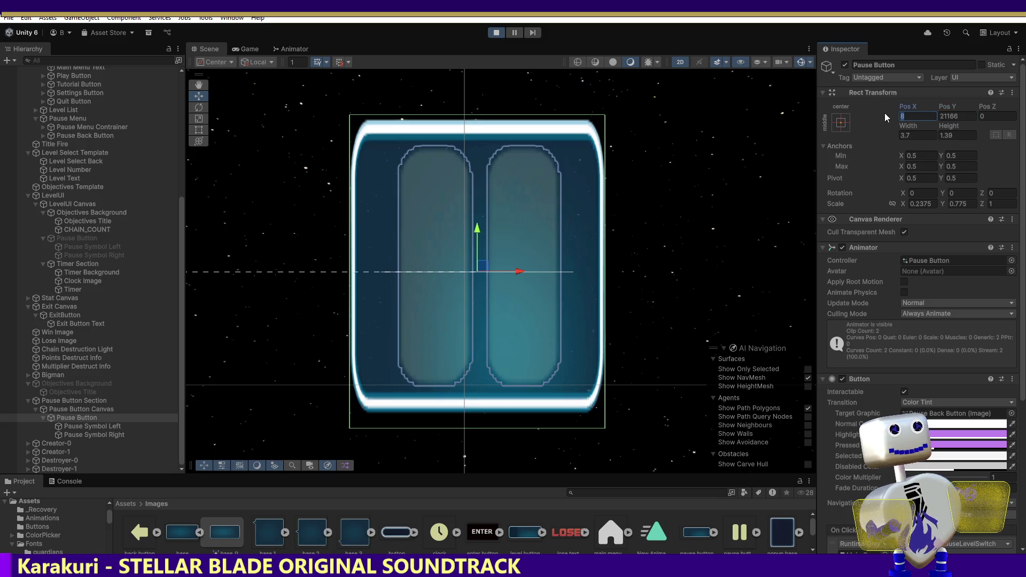
pyautogui.write('0')
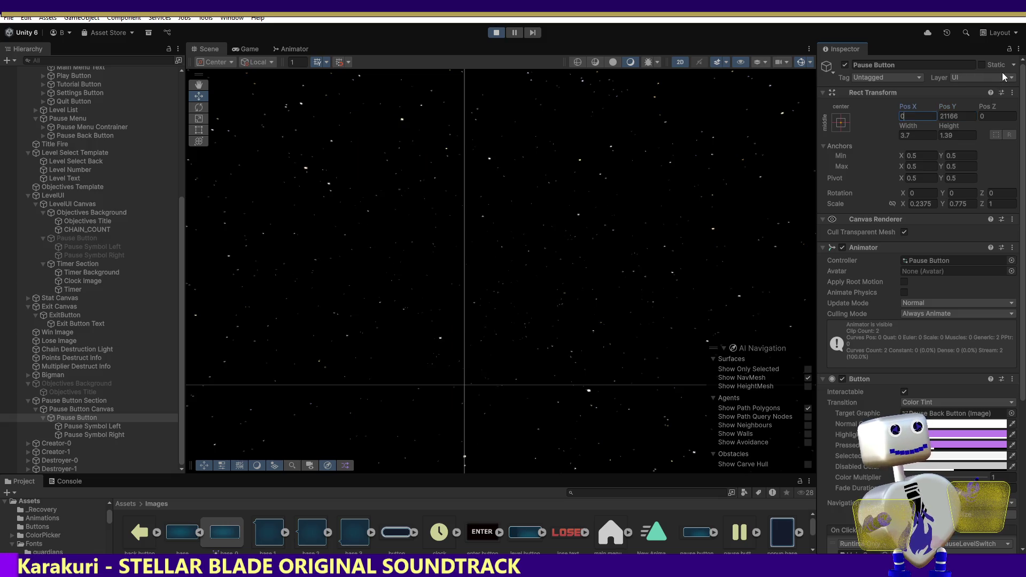
pyautogui.click(945, 114)
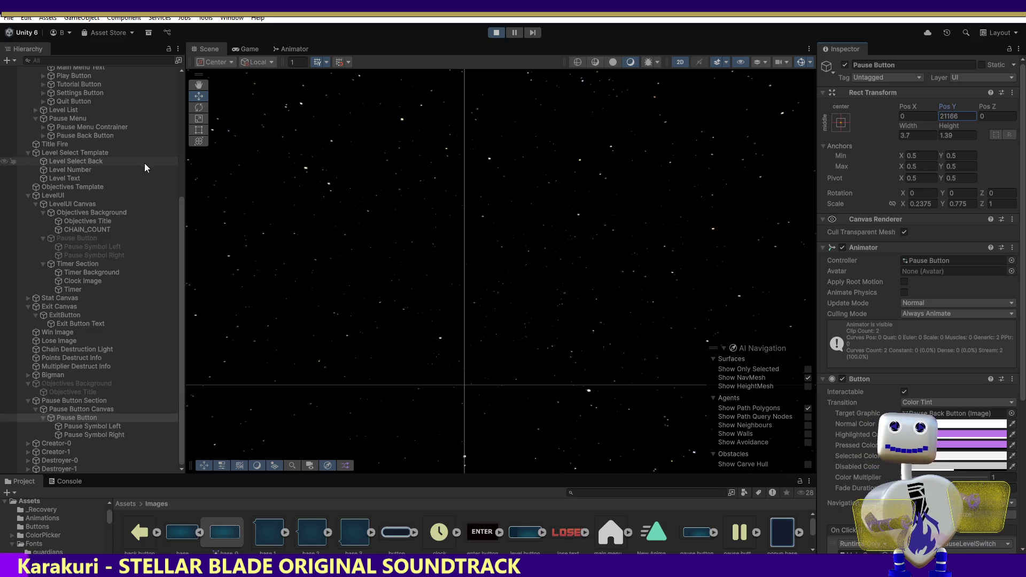
pyautogui.moveTo(180, 204)
pyautogui.mouseDown()
pyautogui.moveTo(162, 102)
pyautogui.moveTo(181, 102)
pyautogui.mouseUp()
pyautogui.doubleClick(84, 79)
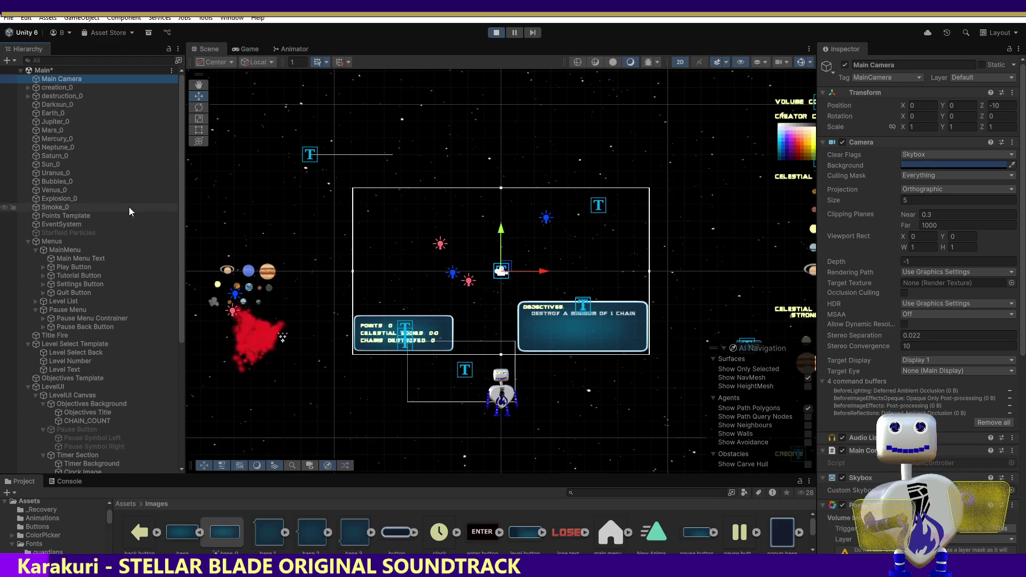
# Select the Pause Button, briefly checking its parent Pause Button Canvas.
pyautogui.moveTo(178, 255); pyautogui.dragTo(178, 303)
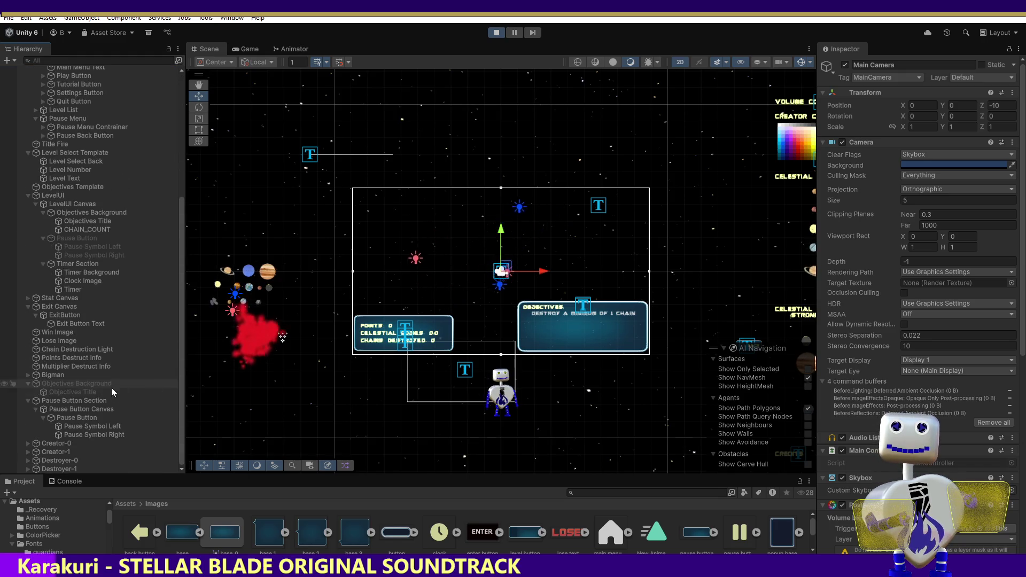
pyautogui.click(87, 419)
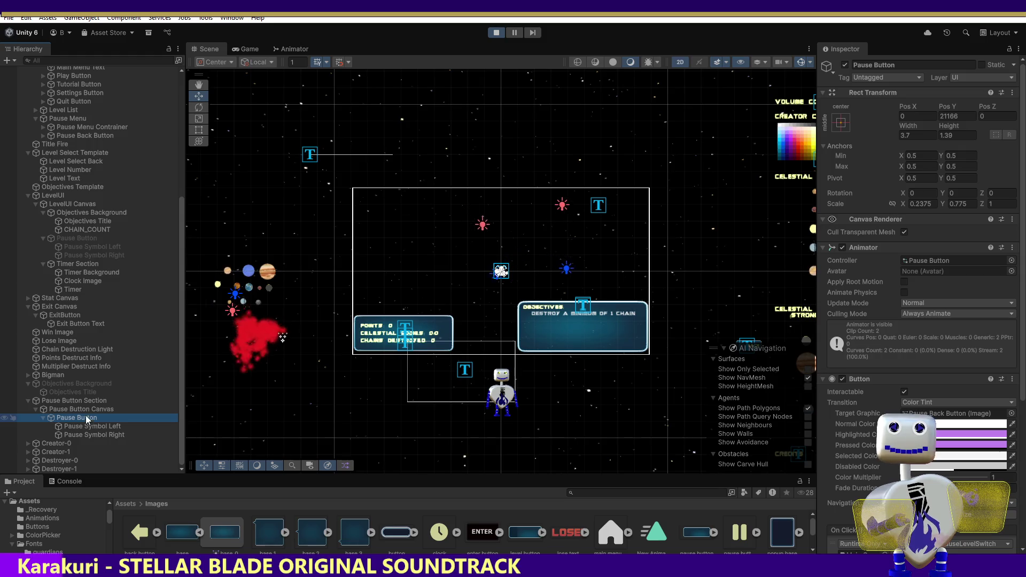
pyautogui.click(85, 409)
pyautogui.click(84, 416)
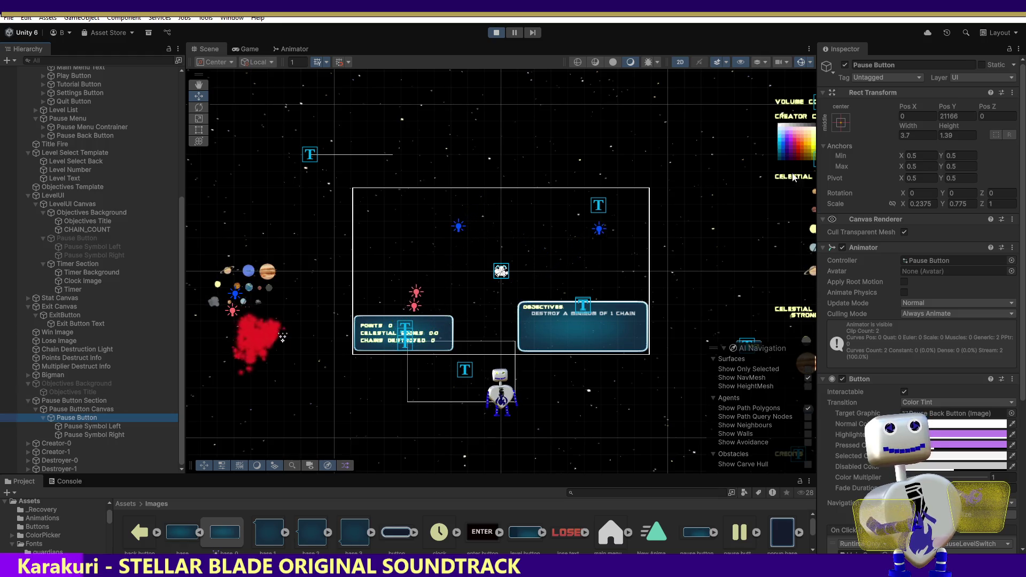
# Inspect the Pause Button's Height field, then exit play mode.
pyautogui.click(950, 126)
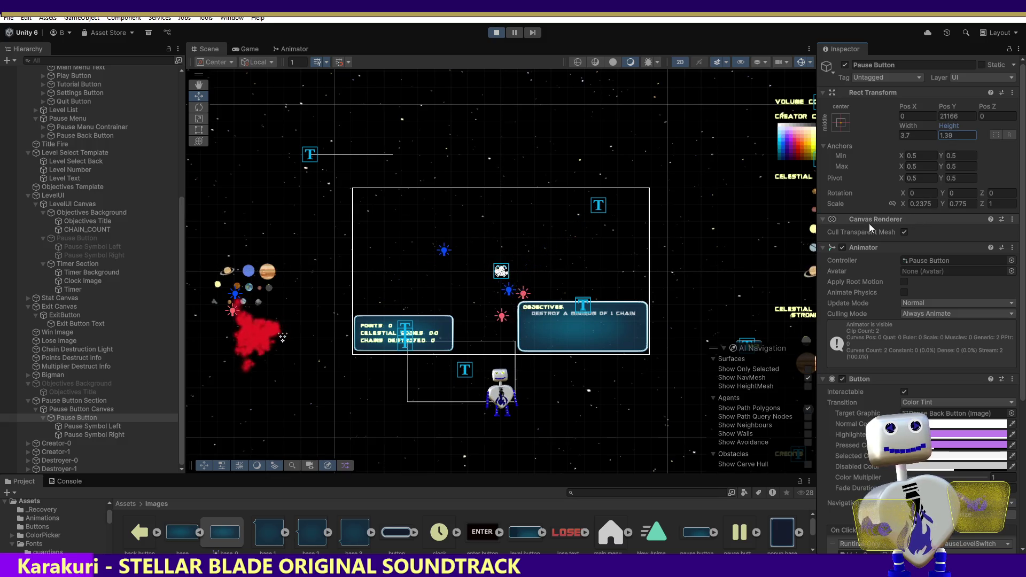
pyautogui.click(195, 97)
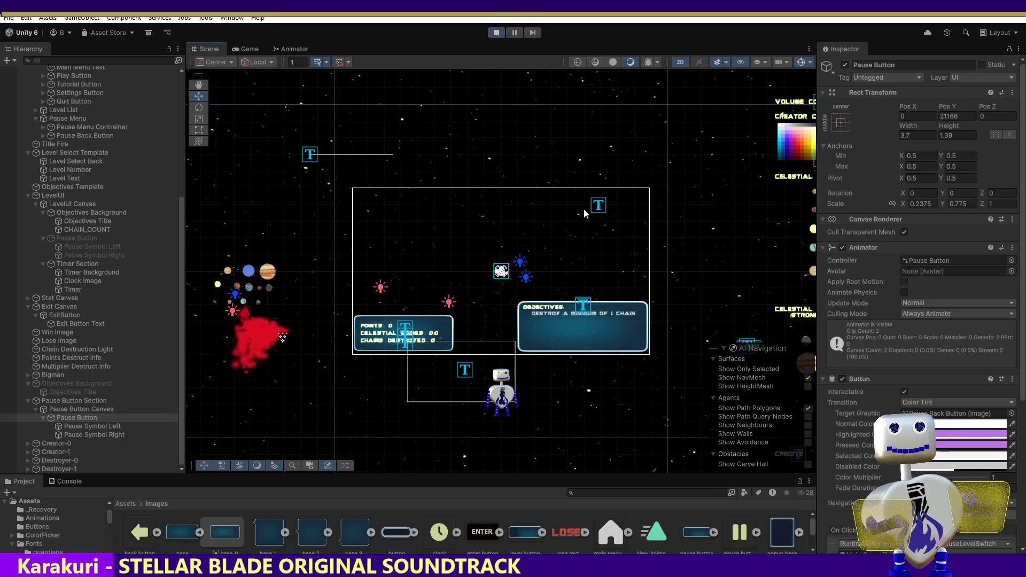
pyautogui.click(496, 33)
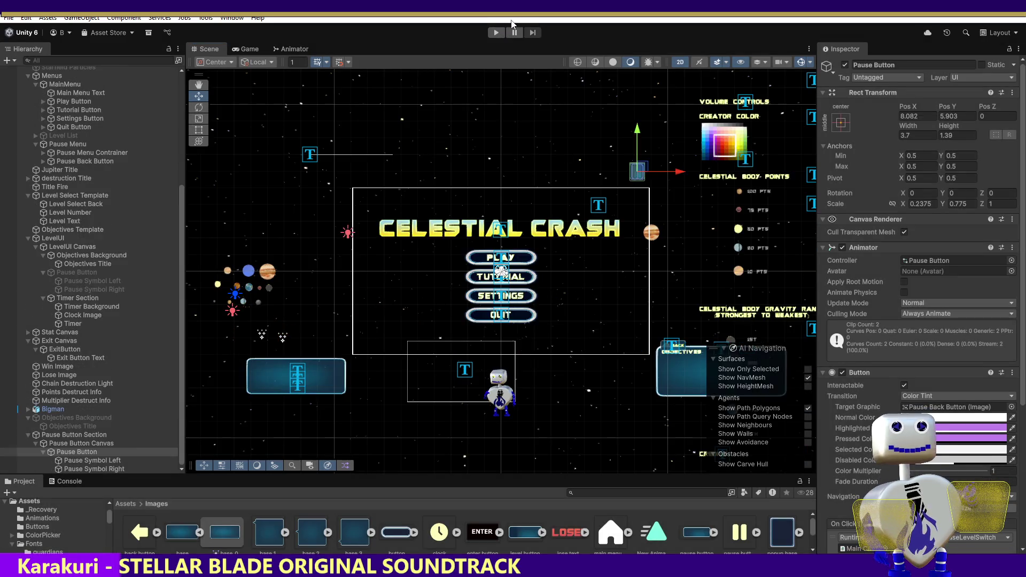